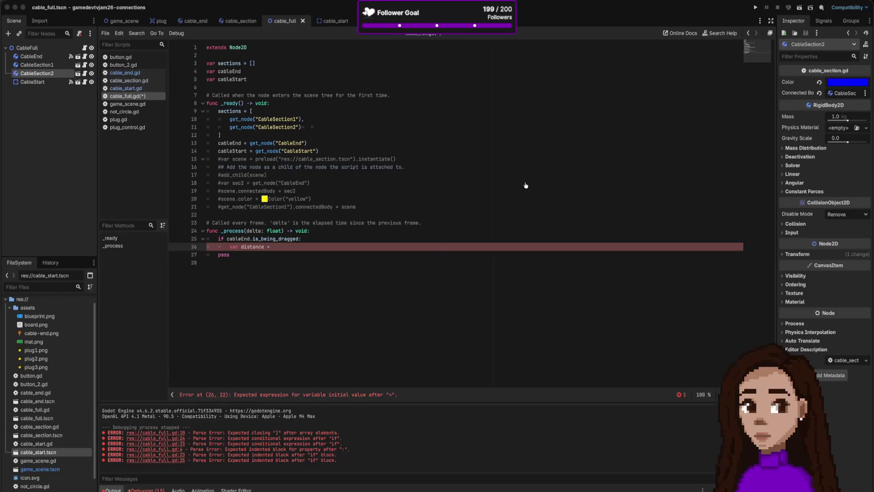
# Switch from the script editor to the browser window showing the Godot forum thread
pyautogui.press('super+Tab')
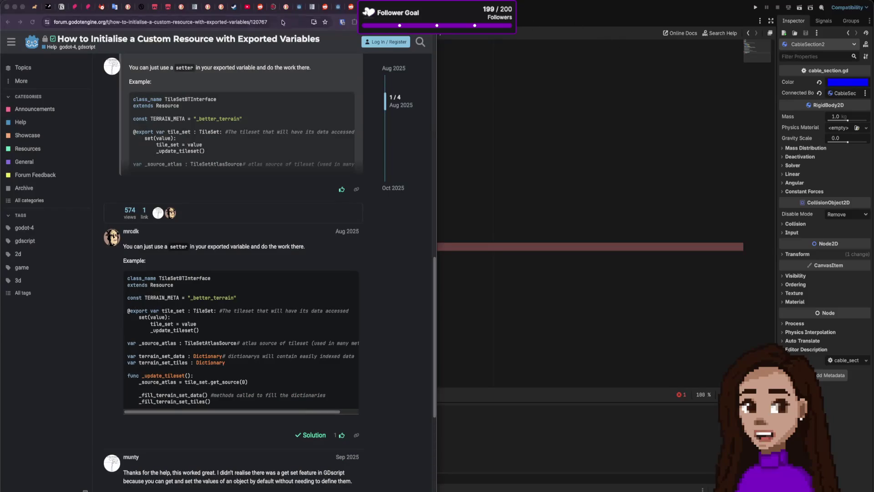
# Start typing the search 'godot distance between two rigi' in the address bar, then return to Godot unsubmitted
pyautogui.click(253, 21)
pyautogui.write('godot distance')
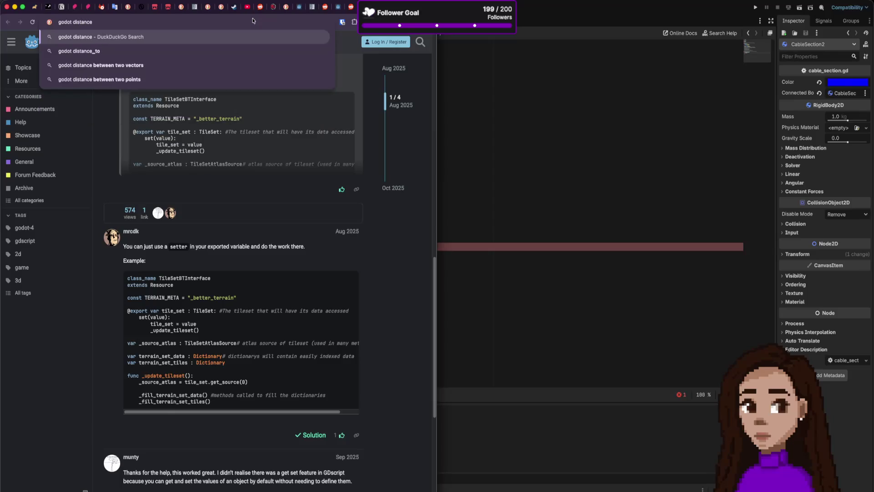
pyautogui.write(' between two vectors')
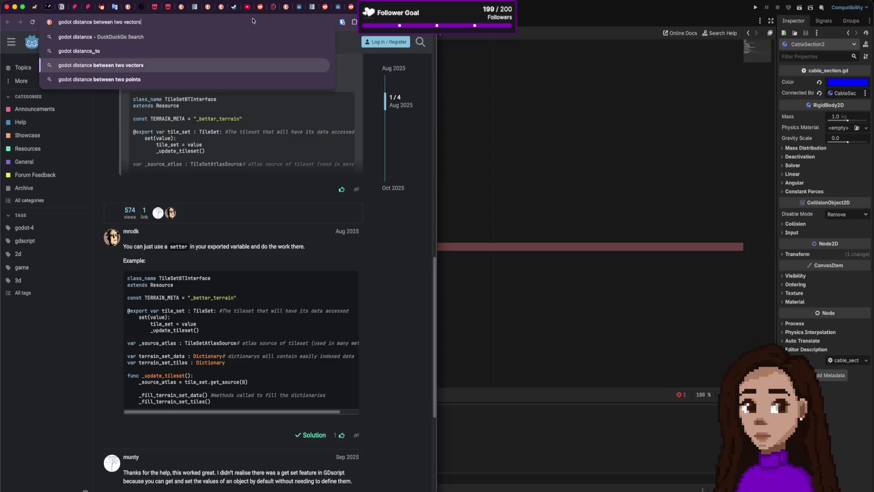
pyautogui.write('bo')
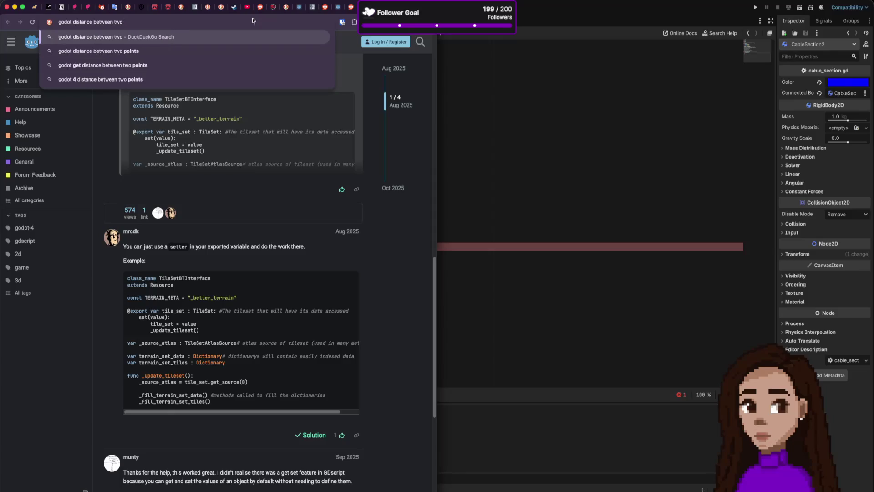
pyautogui.press('BackSpace')
pyautogui.press('BackSpace')
pyautogui.write('rigi')
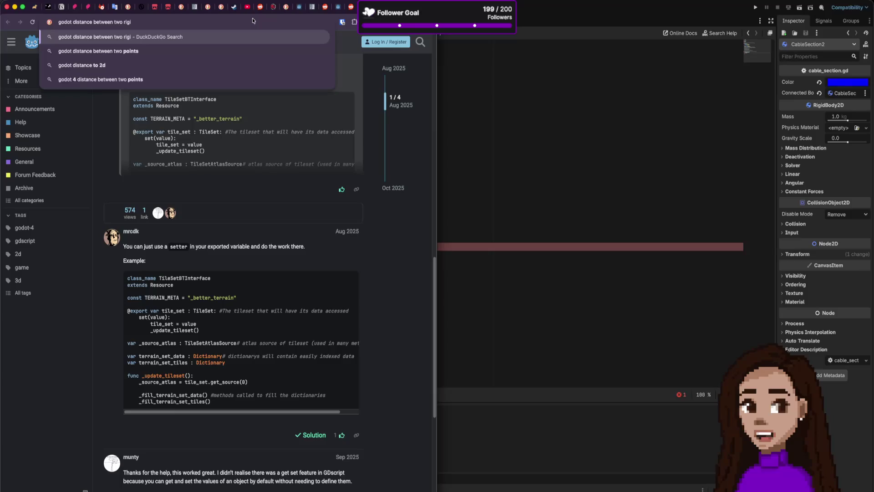
pyautogui.press('Escape')
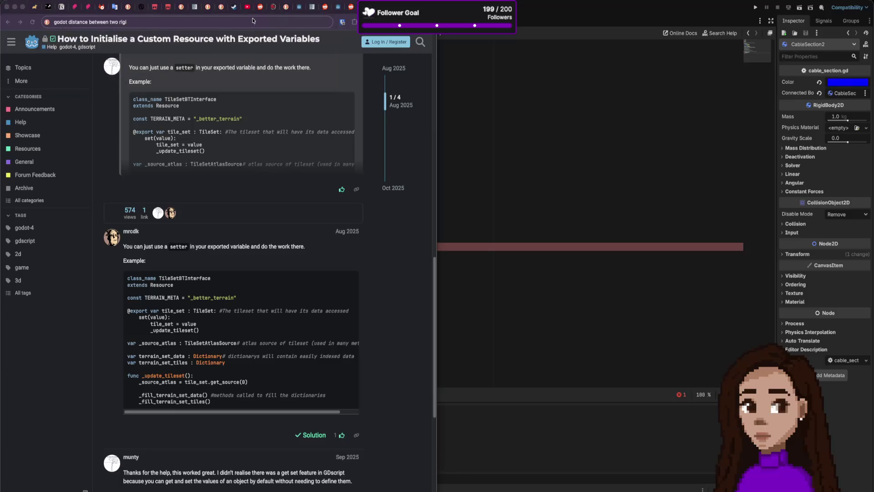
pyautogui.press('super+Tab')
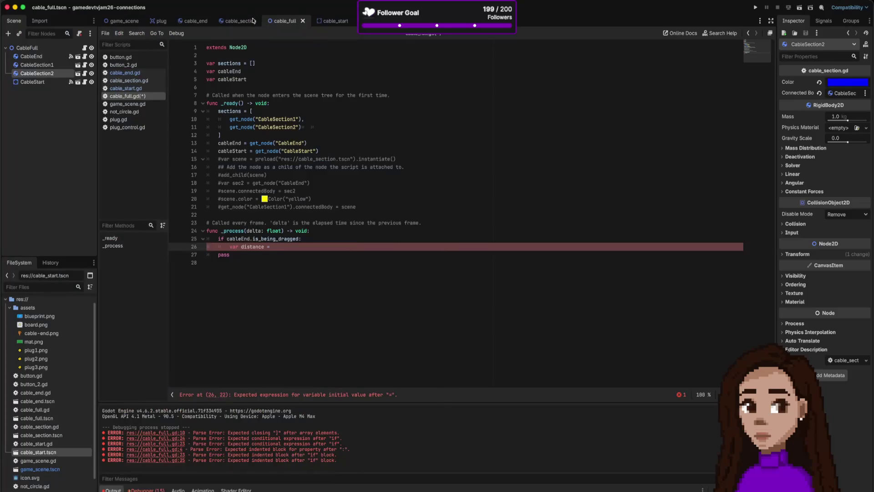
# Complete line 26 as var distance = cableEnd.position - cableStart.position, save, and bring the browser back
pyautogui.moveTo(257, 21)
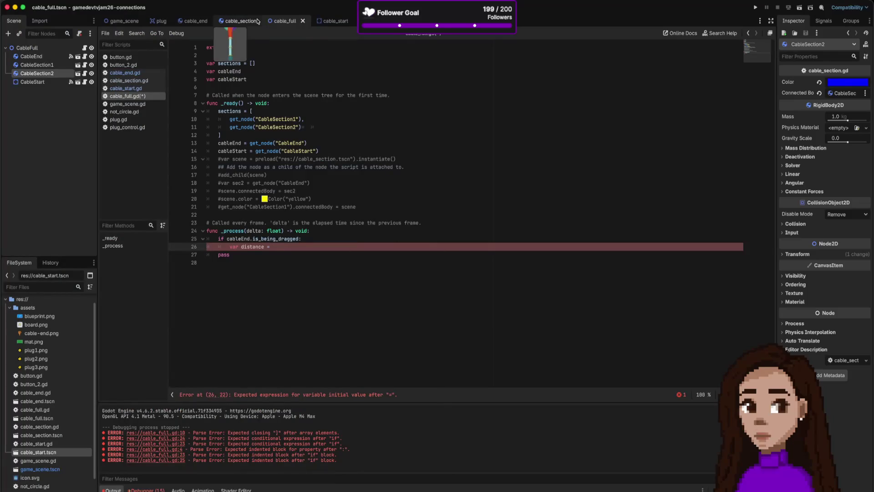
pyautogui.write('cable')
pyautogui.write('End.position -')
pyautogui.click(241, 151)
pyautogui.click(355, 246)
pyautogui.write('cableStart.')
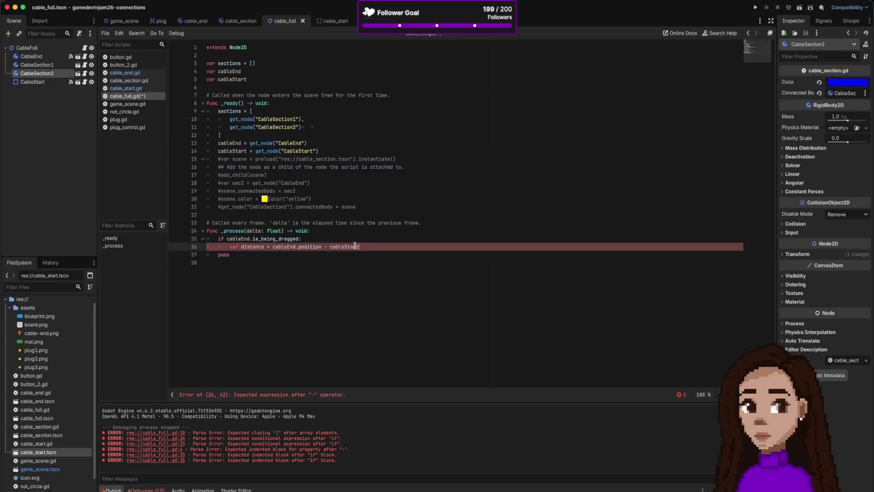
pyautogui.write('ois')
pyautogui.write('sition')
pyautogui.hotkey('ctrl', 's')
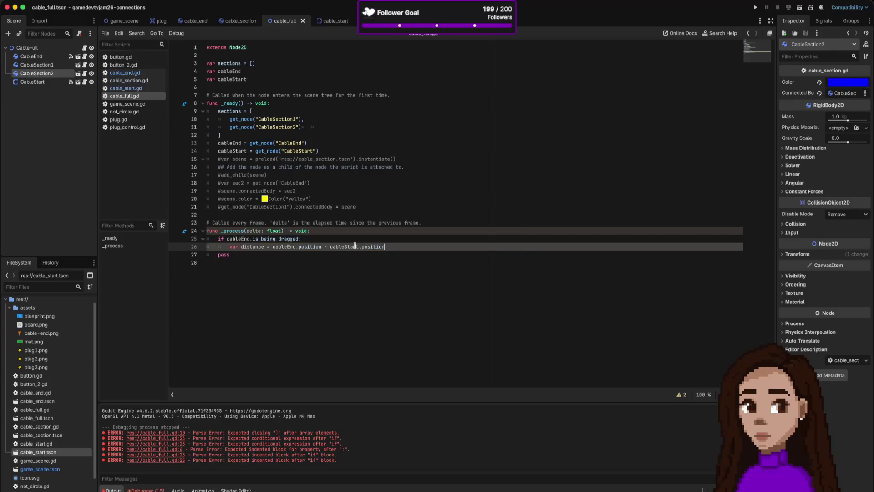
pyautogui.moveTo(272, 246); pyautogui.dragTo(419, 249)
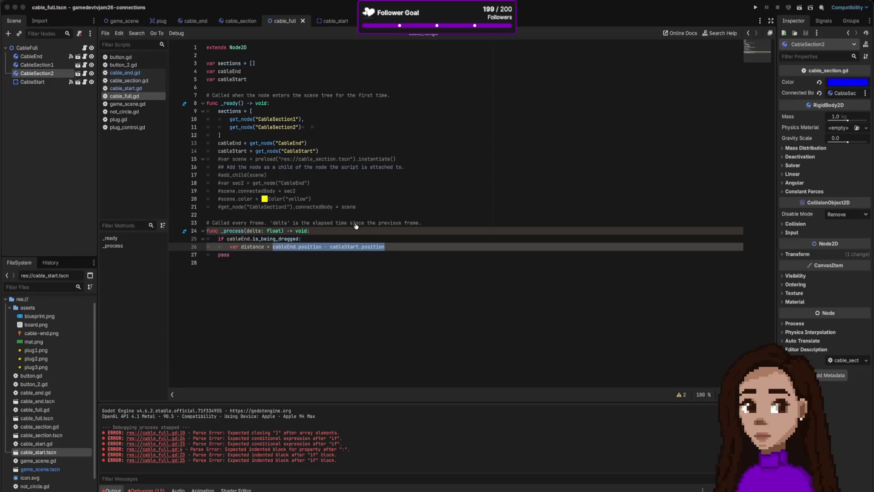
pyautogui.press('super+Tab')
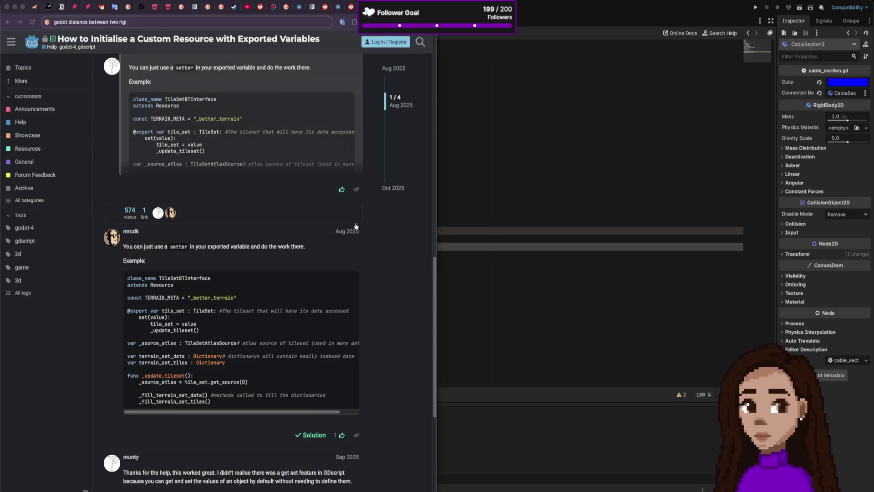
# Search 'godot distance between two rigidbodies', read the forum thread on distance_to, then return to Godot
pyautogui.click(169, 23)
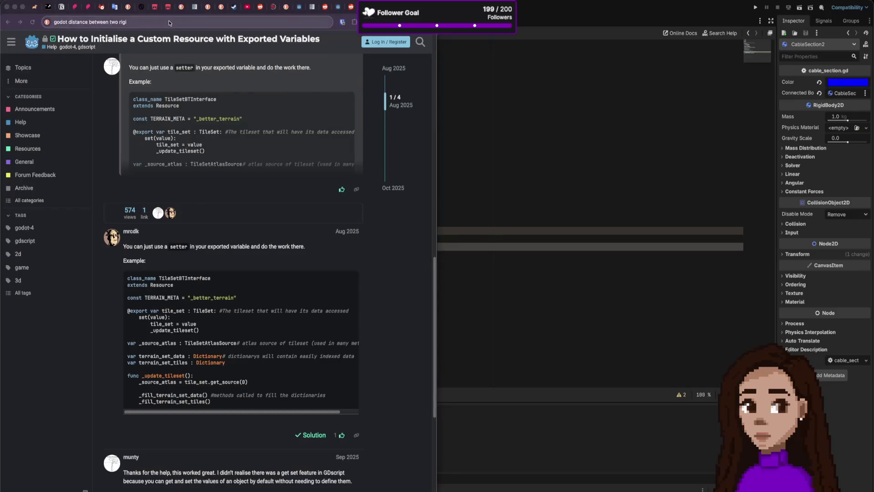
pyautogui.press('BackSpace')
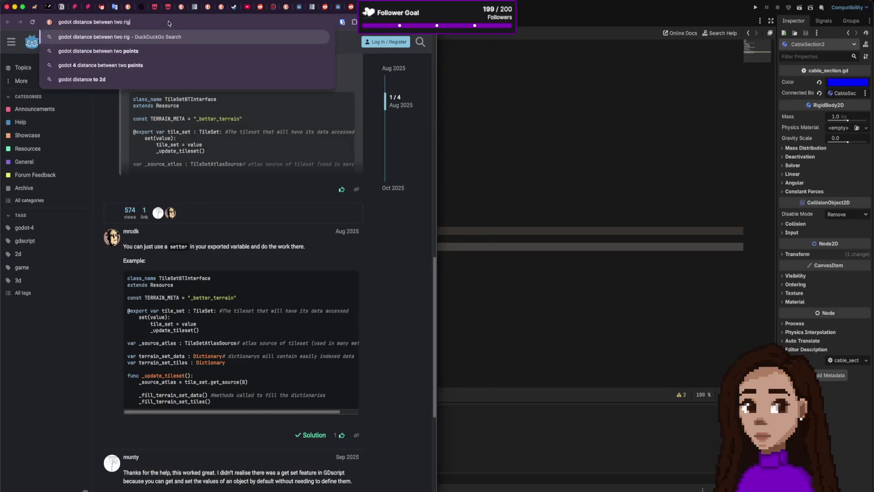
pyautogui.write('idbody')
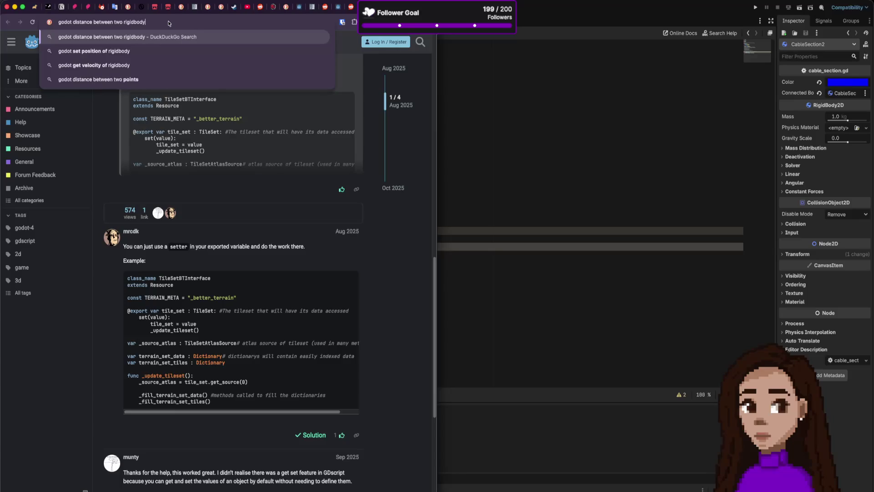
pyautogui.press('BackSpace')
pyautogui.write('ies')
pyautogui.press('Return')
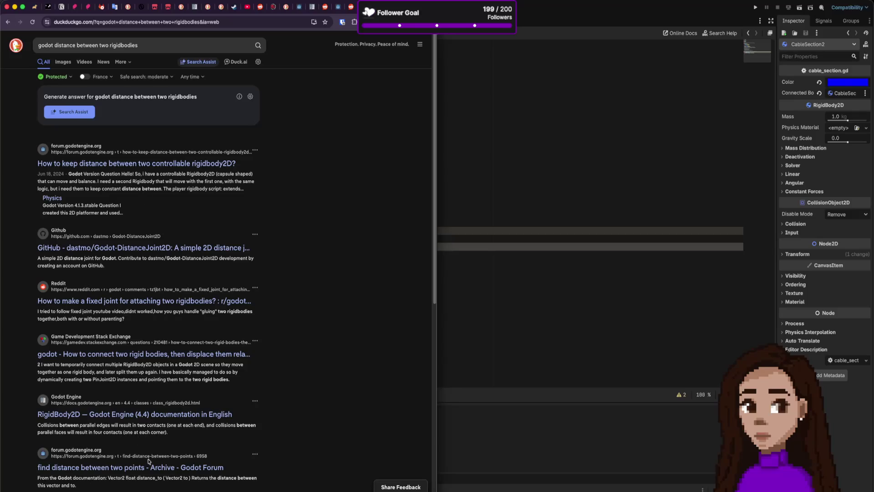
pyautogui.scroll(-2, 148, 461)
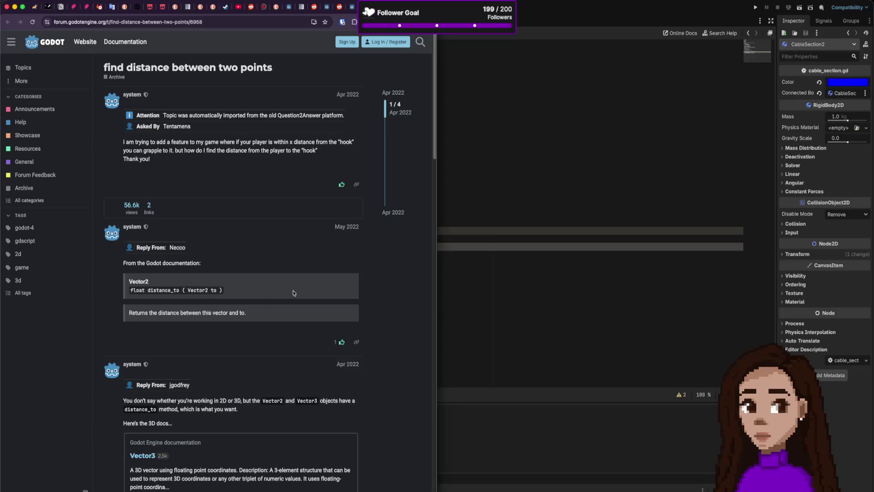
pyautogui.click(533, 239)
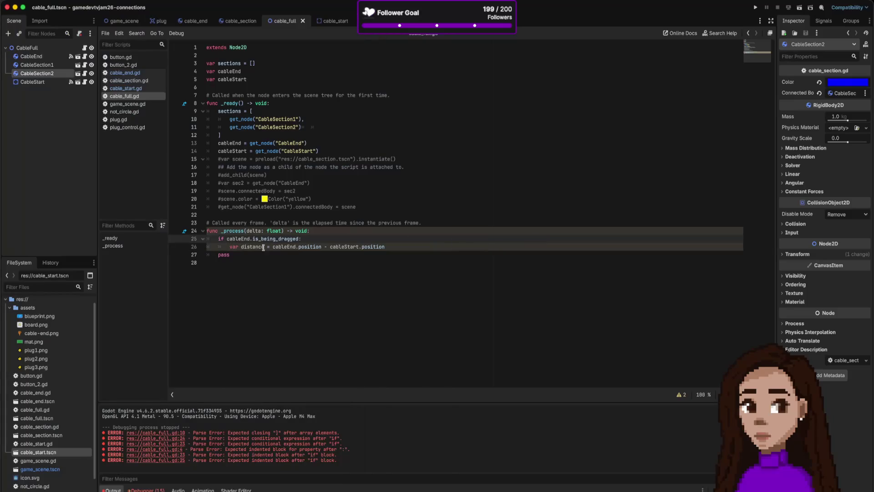
# Rewrite line 26 as cableEnd.position.distance_to(cableStart.position) and add an empty line below it
pyautogui.click(323, 246)
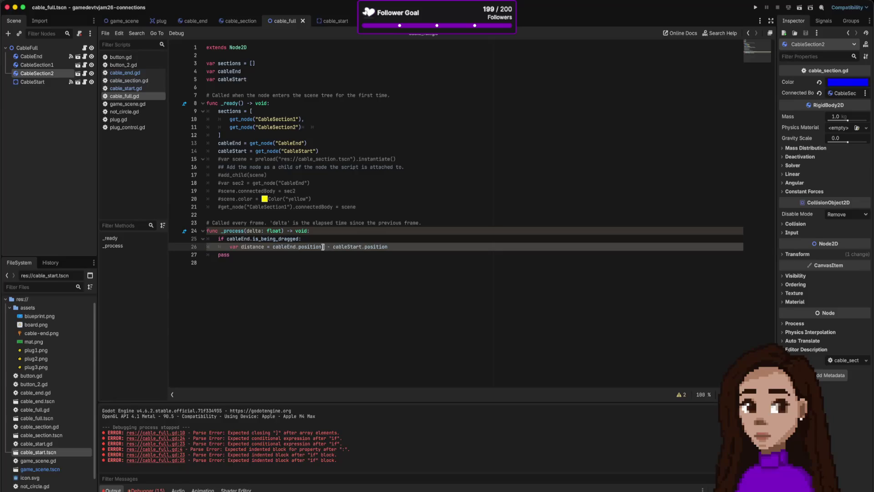
pyautogui.write('distance')
pyautogui.write('_to')
pyautogui.press('Delete')
pyautogui.press('Delete')
pyautogui.press('Delete')
pyautogui.write('(')
pyautogui.press('End')
pyautogui.write(')')
pyautogui.click(385, 229)
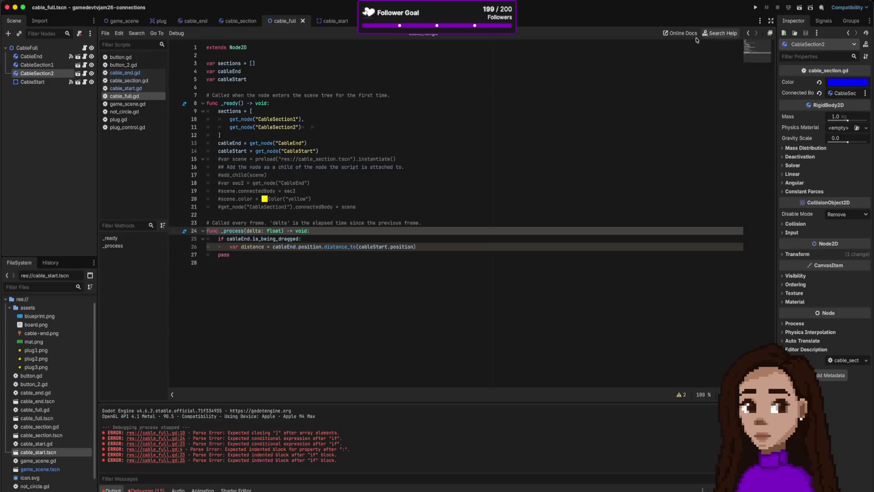
pyautogui.click(451, 250)
pyautogui.press('Return')
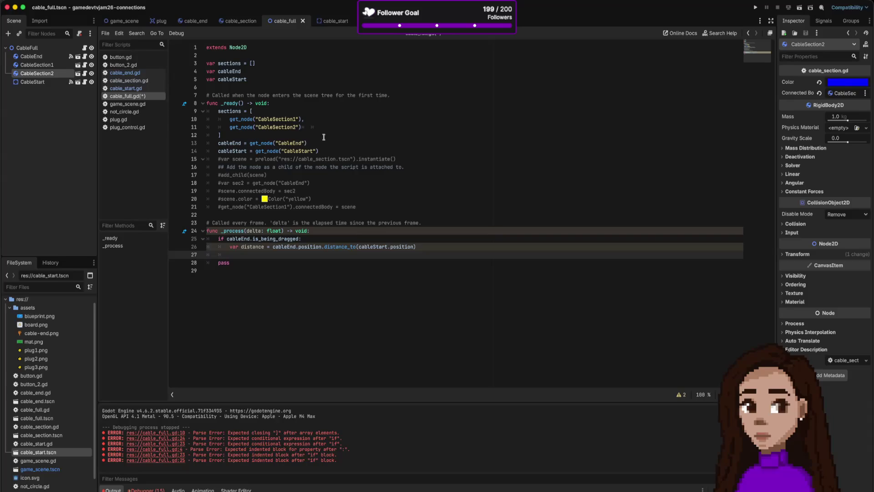
pyautogui.click(329, 143)
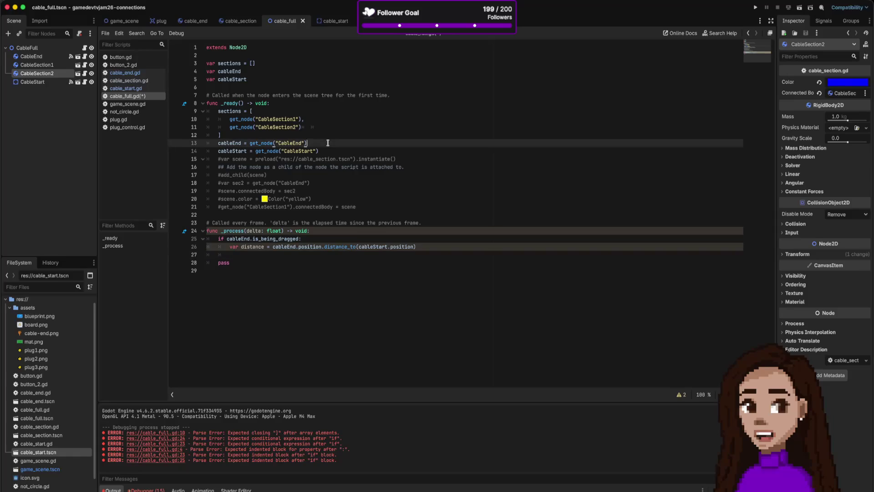
# Declare var sectionSize below var cableStart and open a blank line in _ready
pyautogui.click(263, 80)
pyautogui.press('Return')
pyautogui.write('var ')
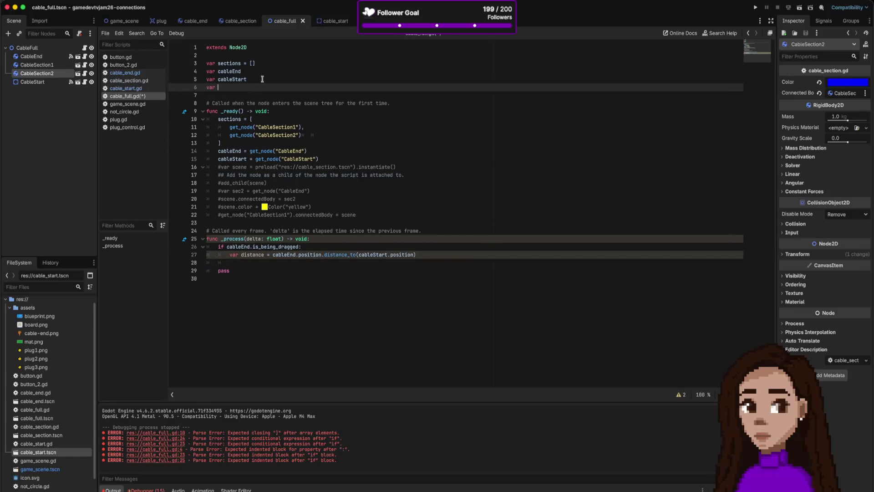
pyautogui.write('sectionSize')
pyautogui.click(343, 158)
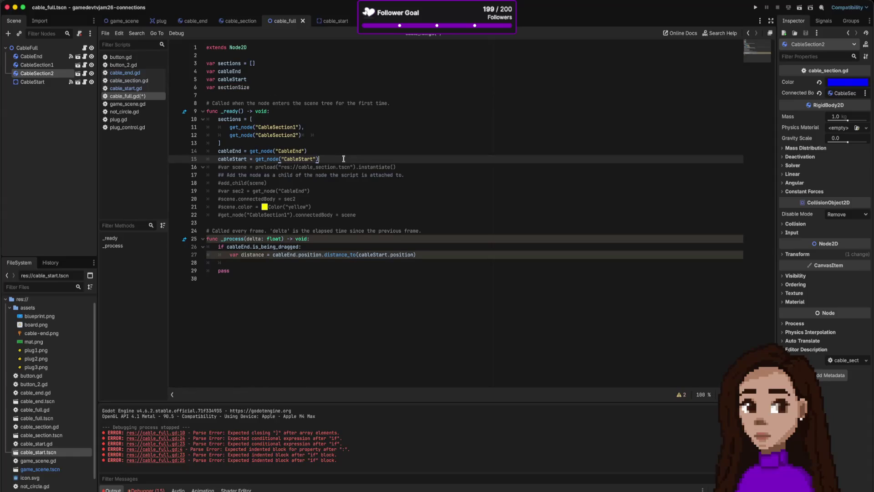
pyautogui.press('Return')
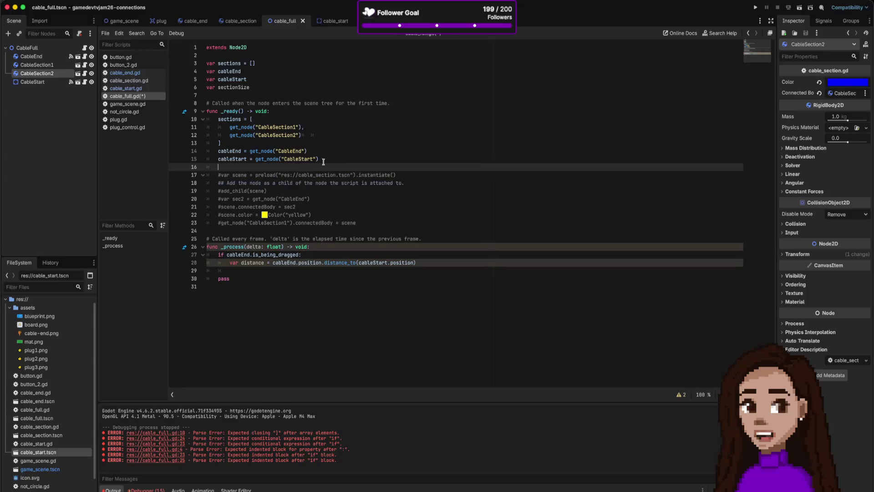
# In _ready set sectionSize to the copied distance_to expression divided by 2, and save
pyautogui.moveTo(275, 263); pyautogui.dragTo(430, 263)
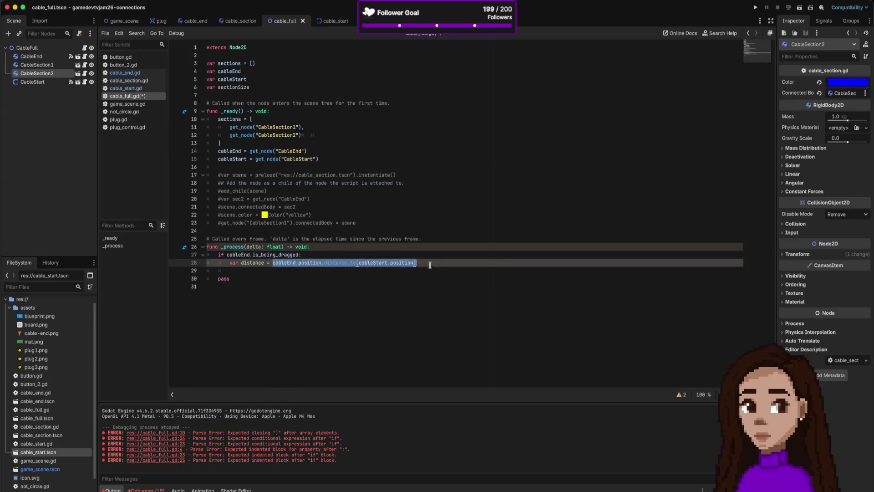
pyautogui.press('super+c')
pyautogui.click(261, 166)
pyautogui.press('super+v')
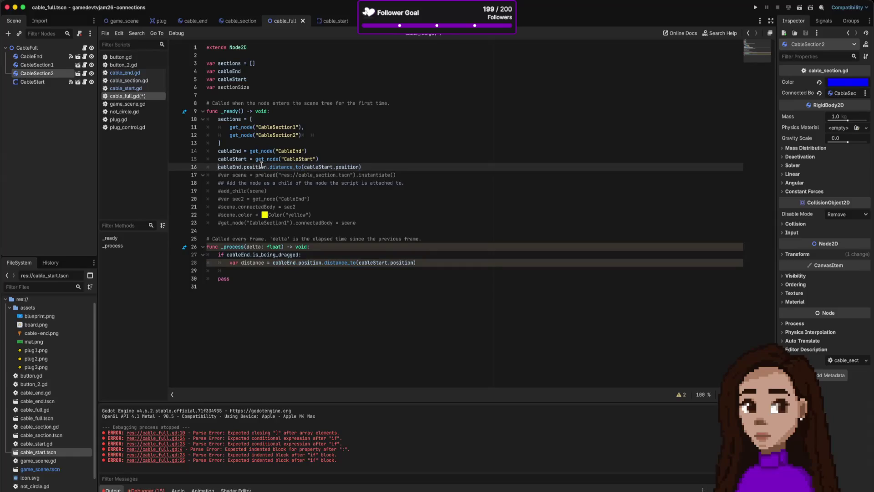
pyautogui.write('sect')
pyautogui.press('BackSpace')
pyautogui.press('Down')
pyautogui.press('Return')
pyautogui.write('=')
pyautogui.press('Escape')
pyautogui.press('End')
pyautogui.write('/2')
pyautogui.press('super+s')
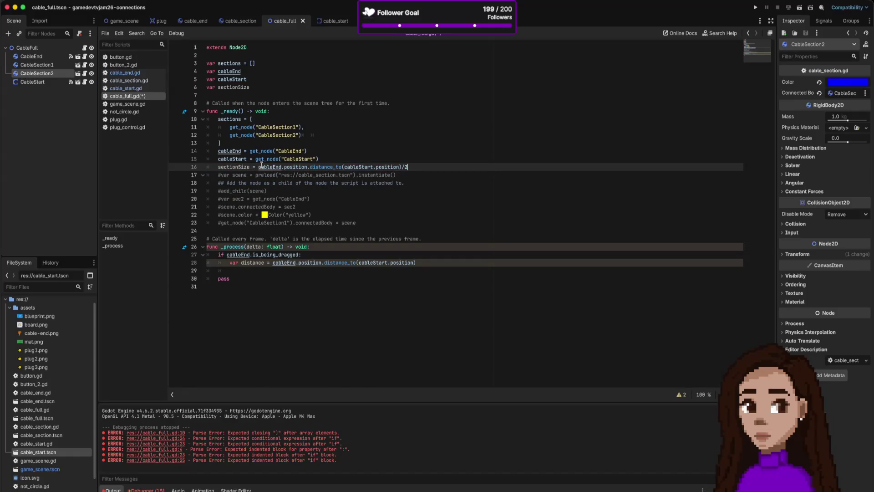
pyautogui.click(296, 272)
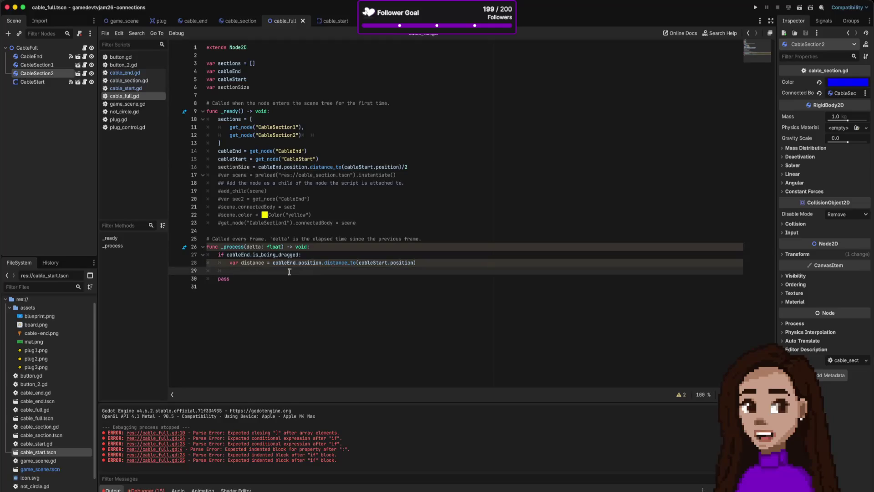
pyautogui.doubleClick(260, 263)
# Add 'if distance > sections' on the line below the distance calculation
pyautogui.click(257, 271)
pyautogui.write('if distance >')
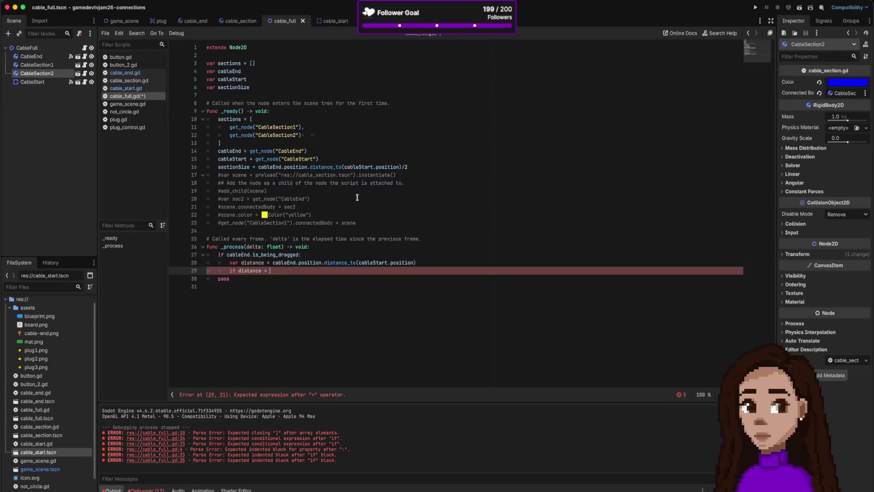
pyautogui.doubleClick(229, 119)
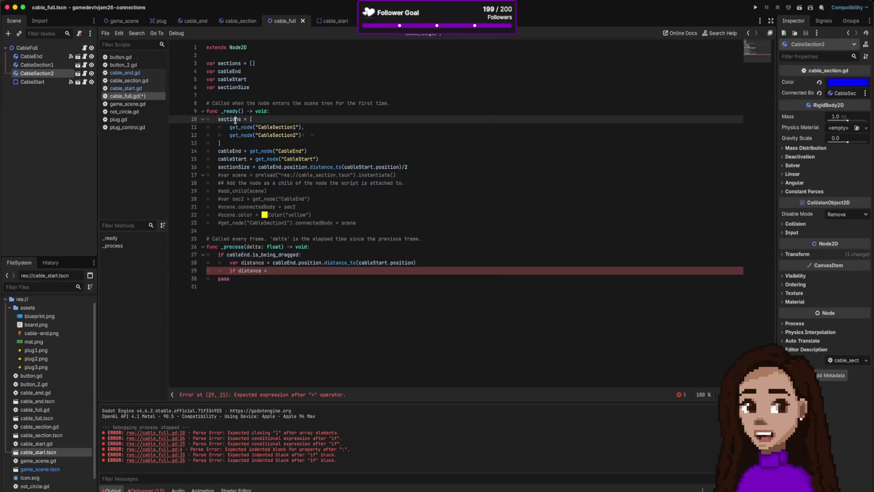
pyautogui.click(294, 270)
pyautogui.hotkey('ctrl', 'v')
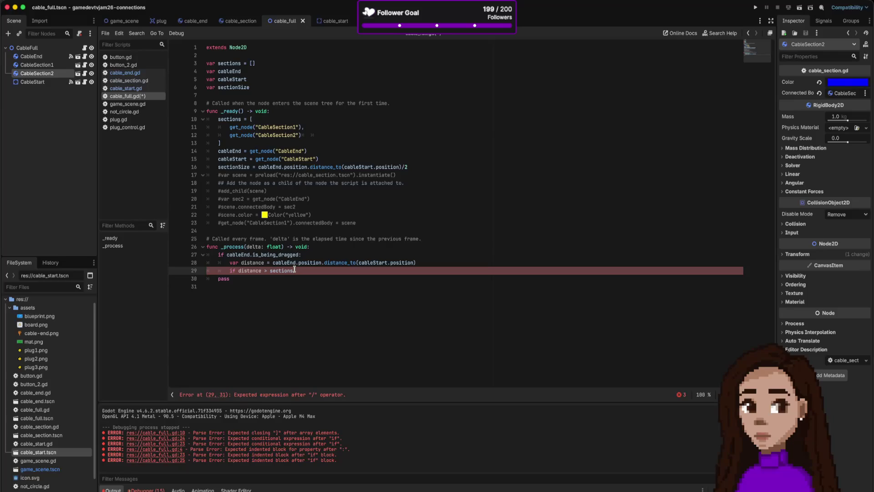
# Try then undo dividing distance by sectionSize, and start a 'var idealQuanti' line below it
pyautogui.click(269, 263)
pyautogui.hotkey('shift', 'End')
pyautogui.write('(')
pyautogui.press('Right')
pyautogui.write('/')
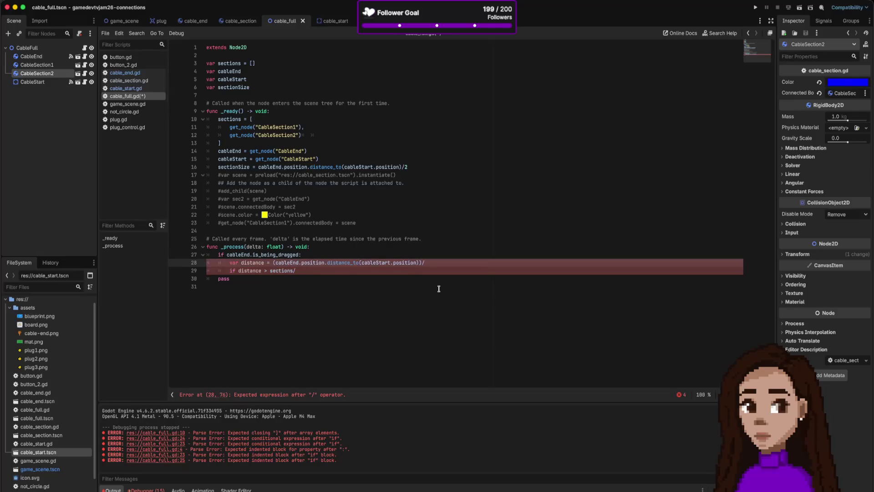
pyautogui.write('sectionSize')
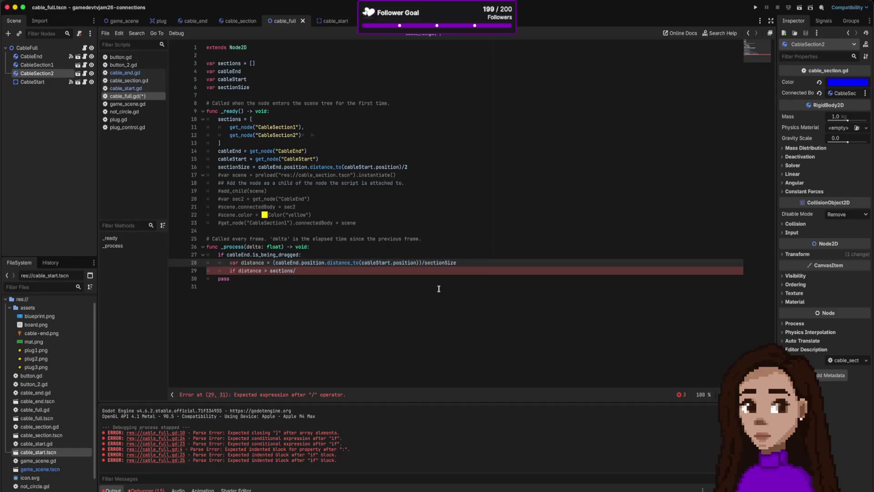
pyautogui.press('super+z')
pyautogui.press('super+z')
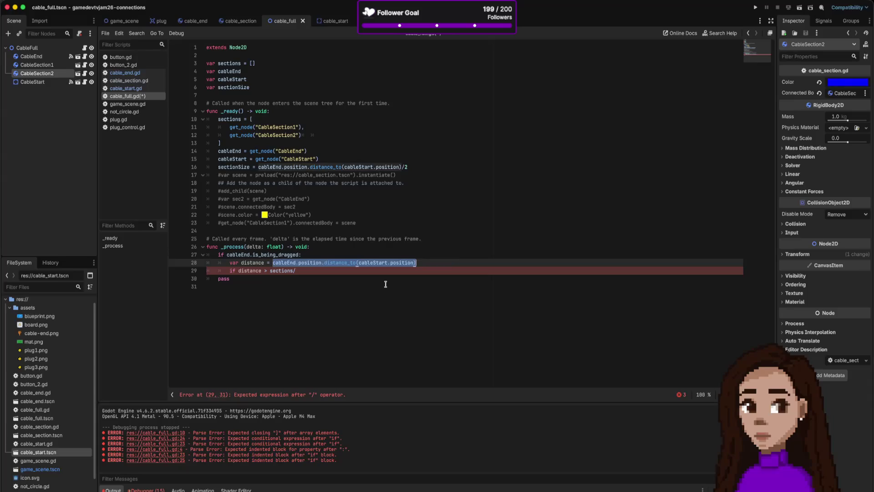
pyautogui.press('Right')
pyautogui.press('Return')
pyautogui.write('var ')
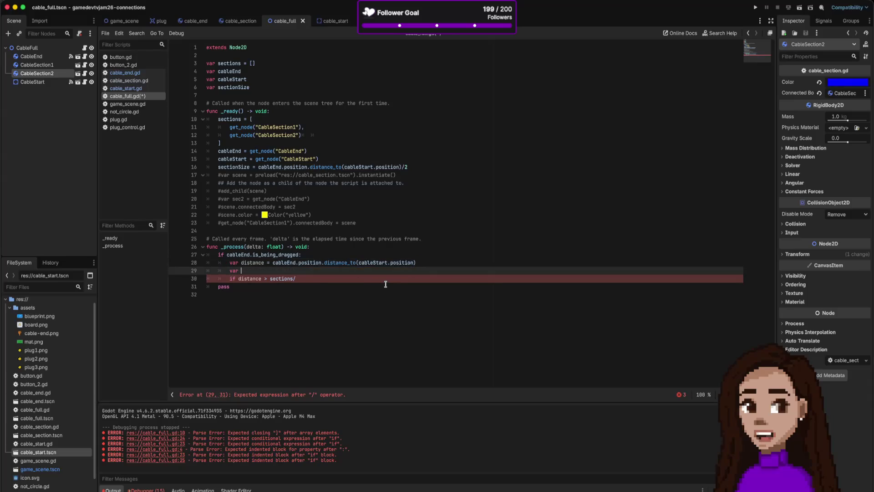
pyautogui.write('idealQ')
pyautogui.write('uanti')
# Finish the declaration as var idealQuantitySections = distance/sectionSize
pyautogui.press('BackSpace')
pyautogui.write('tySections =')
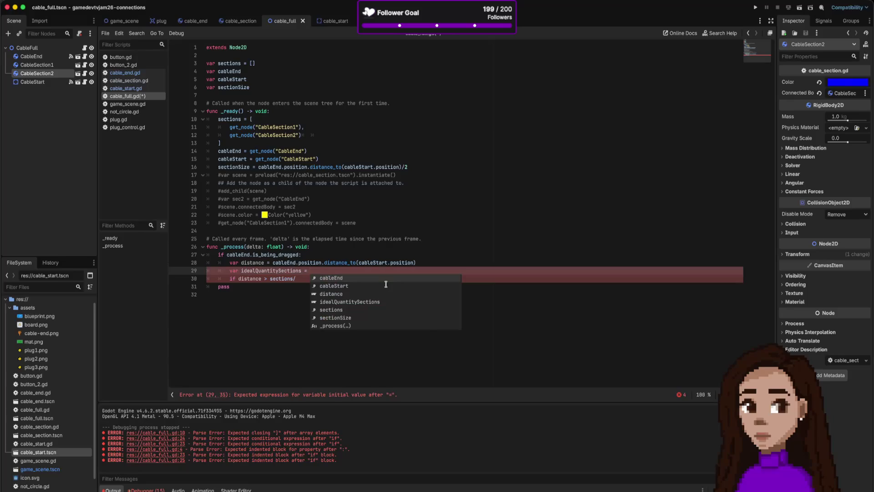
pyautogui.write('distance/')
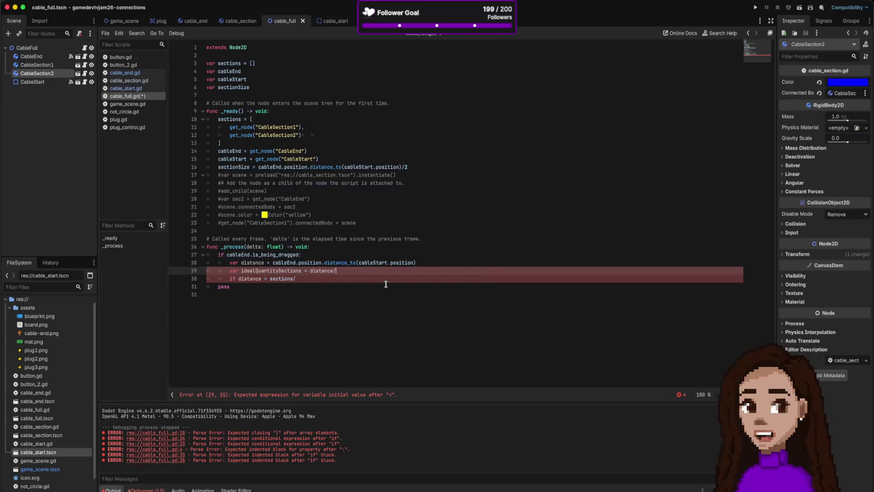
pyautogui.write('sctionSize')
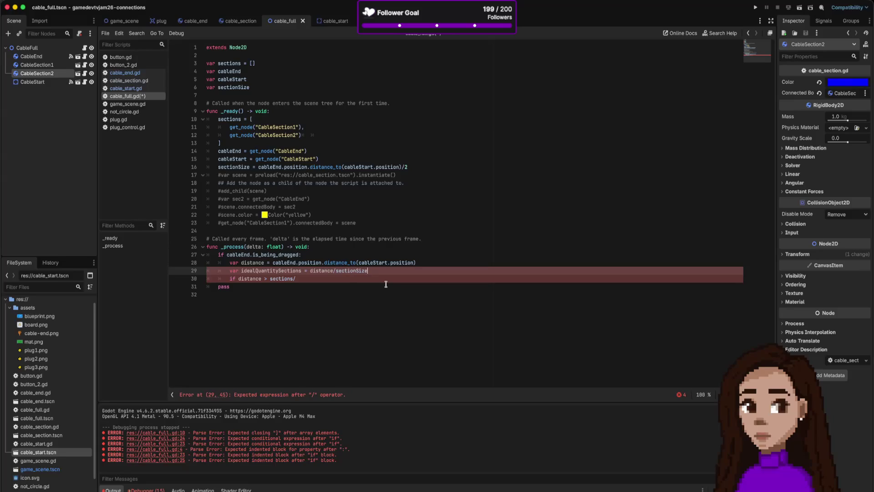
# Change the if condition to idealQuantitySections > sections.size()
pyautogui.press('Down')
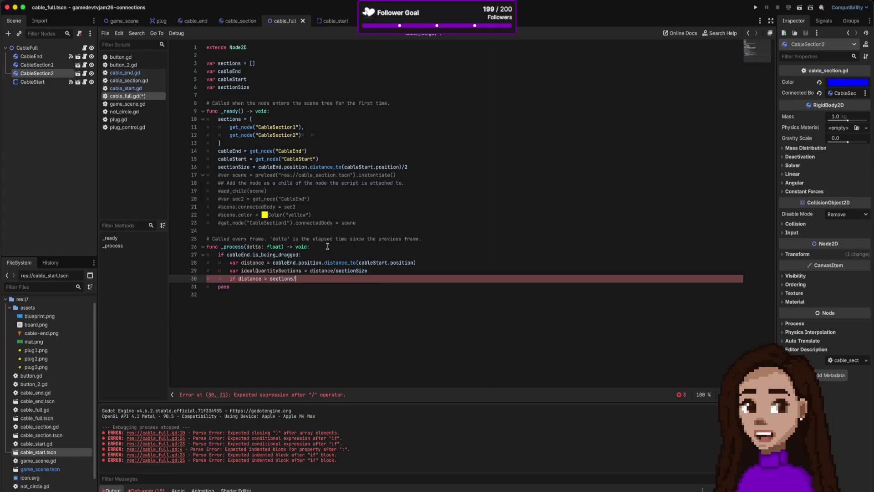
pyautogui.doubleClick(263, 272)
pyautogui.press('super+c')
pyautogui.doubleClick(253, 279)
pyautogui.press('super+v')
pyautogui.click(342, 278)
pyautogui.press('BackSpace')
pyautogui.write('.len')
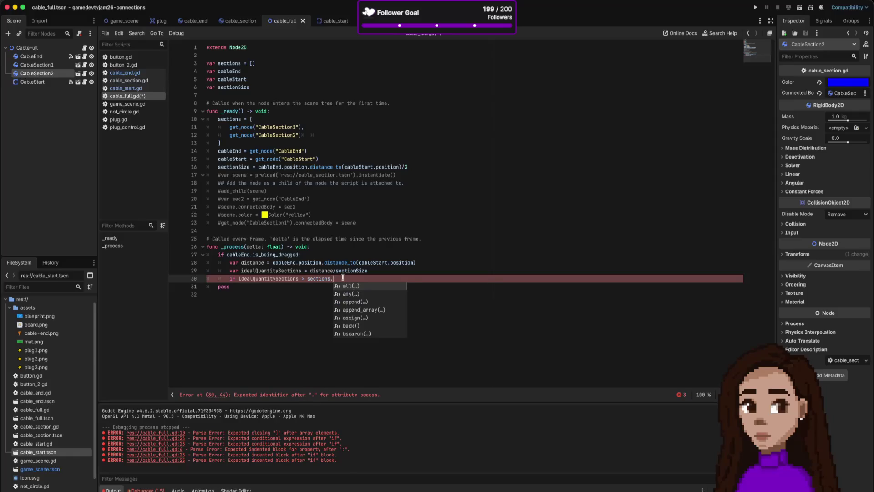
pyautogui.scroll(-3, 386, 317)
pyautogui.scroll(-5, 387, 317)
pyautogui.scroll(-5, 387, 316)
pyautogui.scroll(-5, 387, 316)
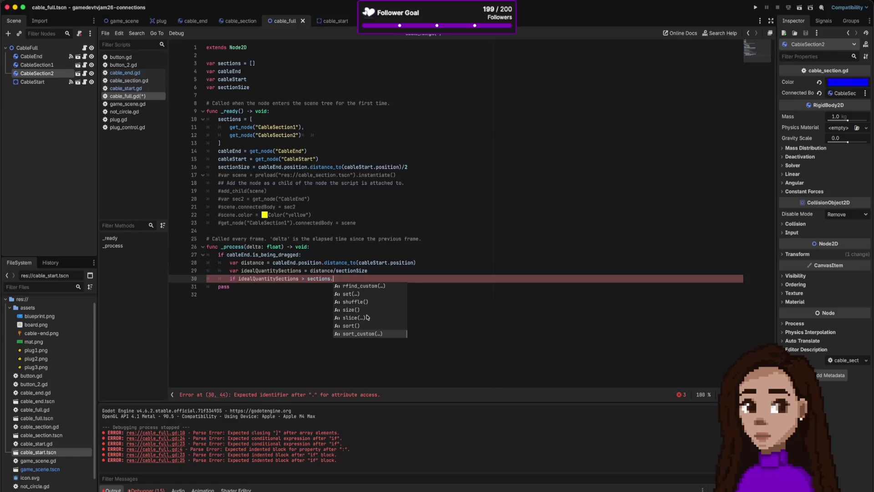
pyautogui.click(365, 310)
pyautogui.write('size():')
# Add a # createNode comment inside the if block and begin an else if line
pyautogui.press('Return')
pyautogui.write('reate')
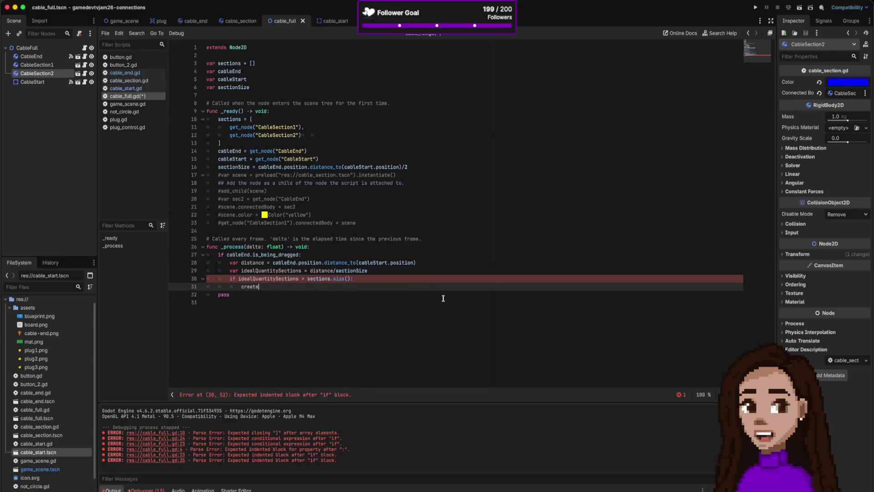
pyautogui.write('Node')
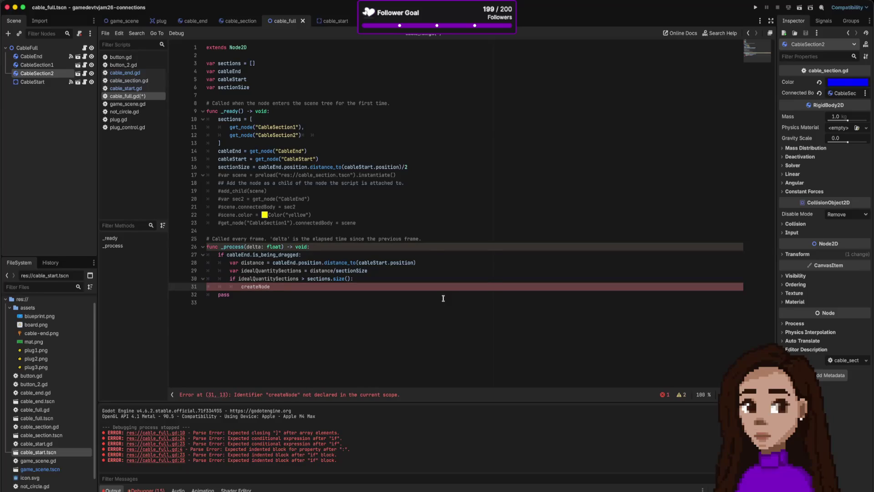
pyautogui.press('super+k')
pyautogui.press('Return')
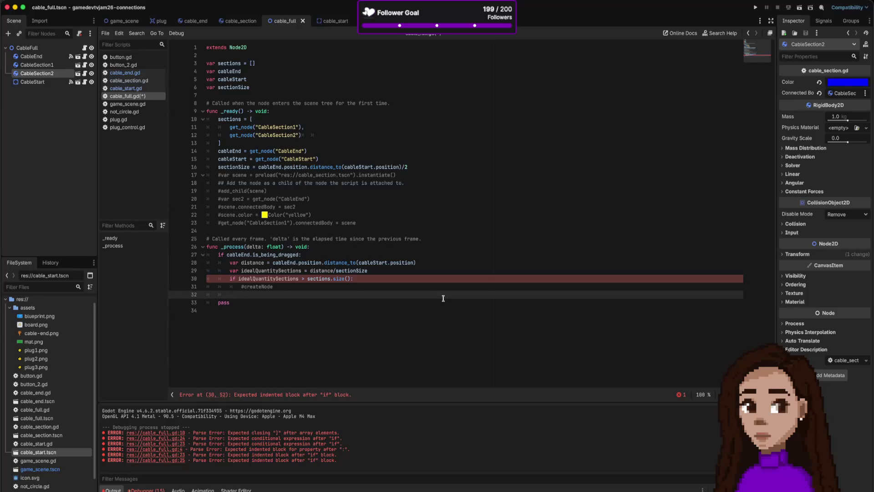
pyautogui.write('else if')
# Copy the condition into the else if branch, changing > to <
pyautogui.press('Up')
pyautogui.press('Up')
pyautogui.hotkey('shift', 'End')
pyautogui.press('super+c')
pyautogui.press('Down')
pyautogui.press('Down')
pyautogui.press('End')
pyautogui.press('super+v')
pyautogui.hotkey('alt', 'Left')
pyautogui.hotkey('alt', 'Left')
pyautogui.hotkey('alt', 'Left')
pyautogui.hotkey('alt', 'Left')
pyautogui.press('Delete')
pyautogui.write('<')
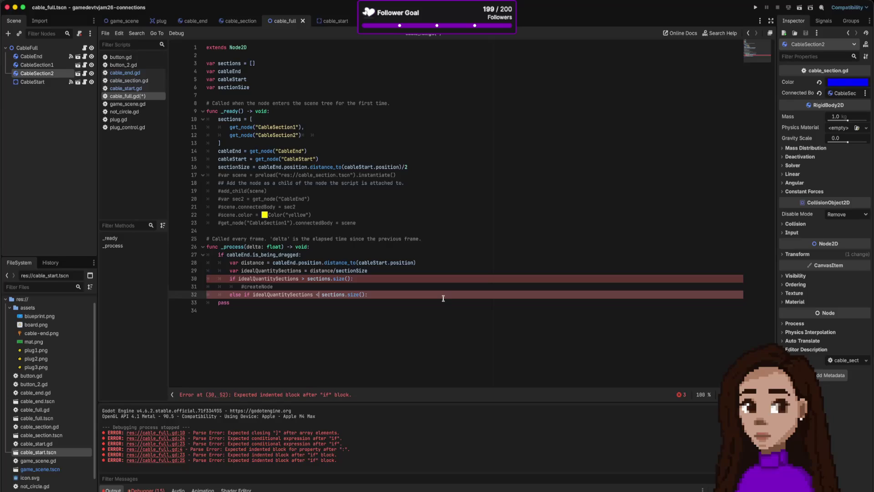
# Wrap the division as int(distance/sectionSize) and save the script
pyautogui.click(456, 272)
pyautogui.hotkey('alt', 'shift', 'Left')
pyautogui.hotkey('alt', 'shift', 'Left')
pyautogui.hotkey('alt', 'shift', 'Left')
pyautogui.press('Left')
pyautogui.write('Math.')
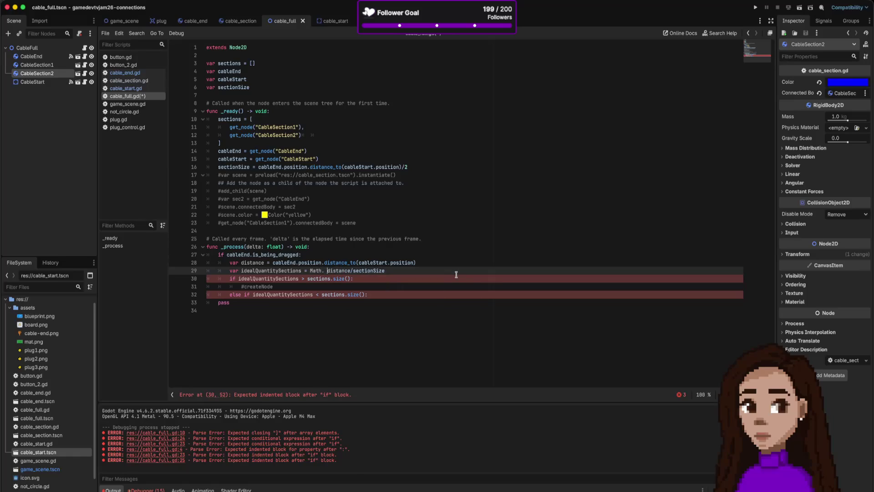
pyautogui.press('BackSpace')
pyautogui.press('BackSpace')
pyautogui.press('BackSpace')
pyautogui.write('int')
pyautogui.write('(')
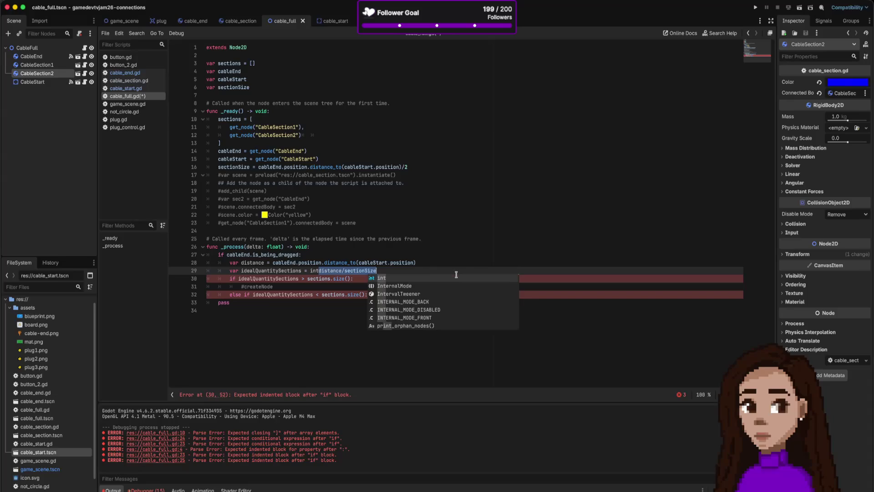
pyautogui.press('End')
pyautogui.write(')')
pyautogui.hotkey('ctrl', 's')
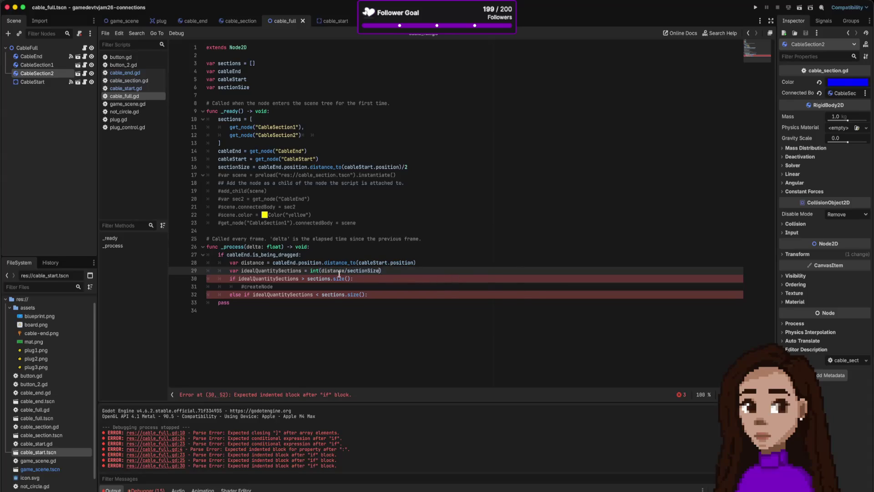
# Give both branches a pass body and turn else if into elif
pyautogui.click(396, 295)
pyautogui.press('Up')
pyautogui.press('Return')
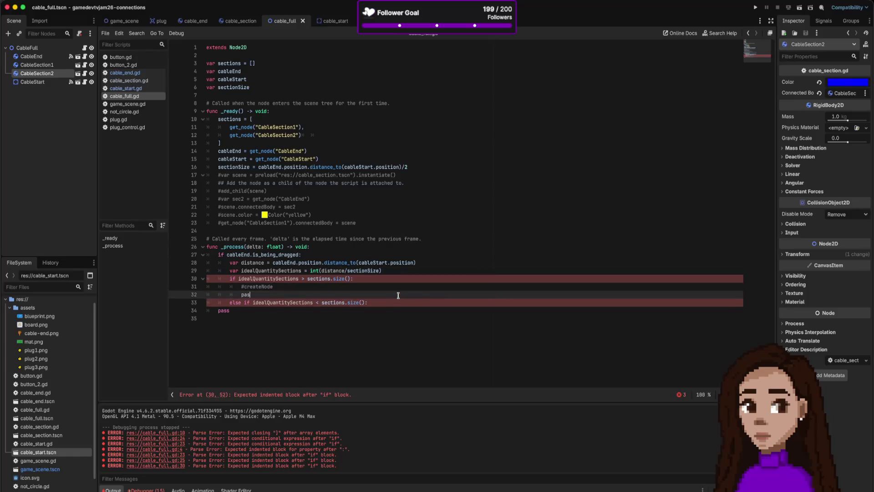
pyautogui.write('s')
pyautogui.press('Down')
pyautogui.press('End')
pyautogui.press('Return')
pyautogui.write('ass')
pyautogui.press('Up')
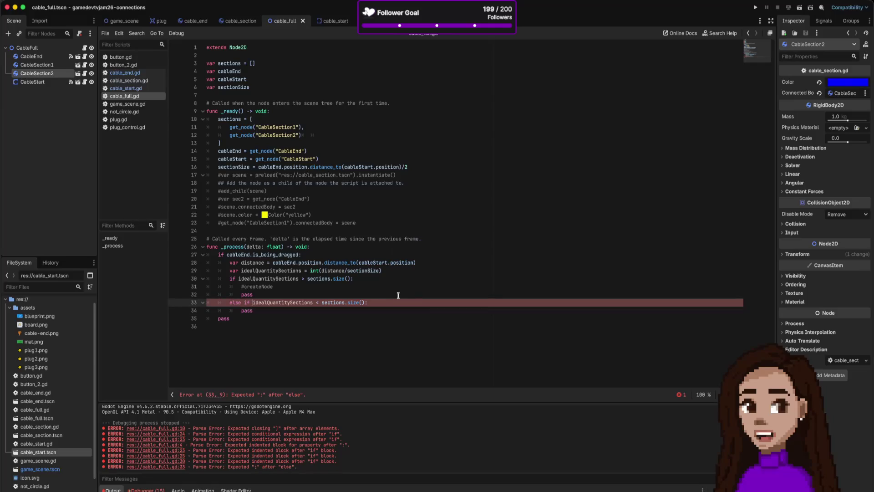
pyautogui.press('End')
pyautogui.press('Return')
pyautogui.press('Up')
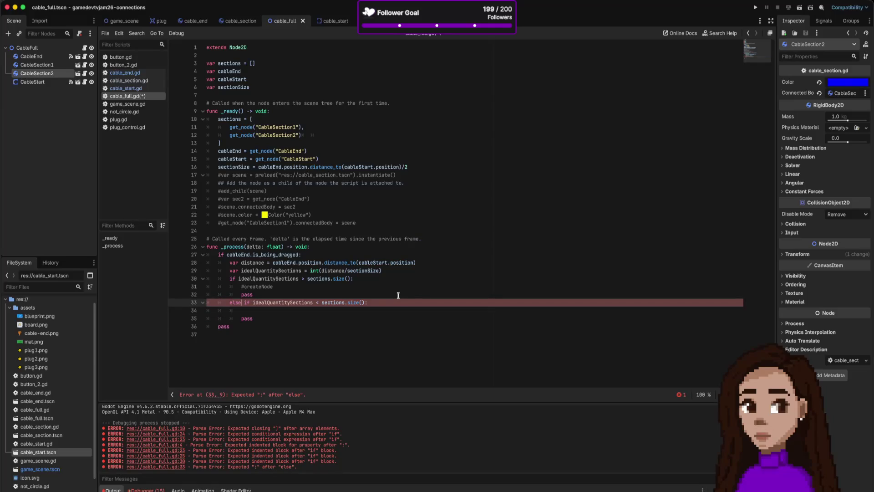
pyautogui.press('BackSpace')
pyautogui.press('BackSpace')
pyautogui.press('Delete')
pyautogui.press('Down')
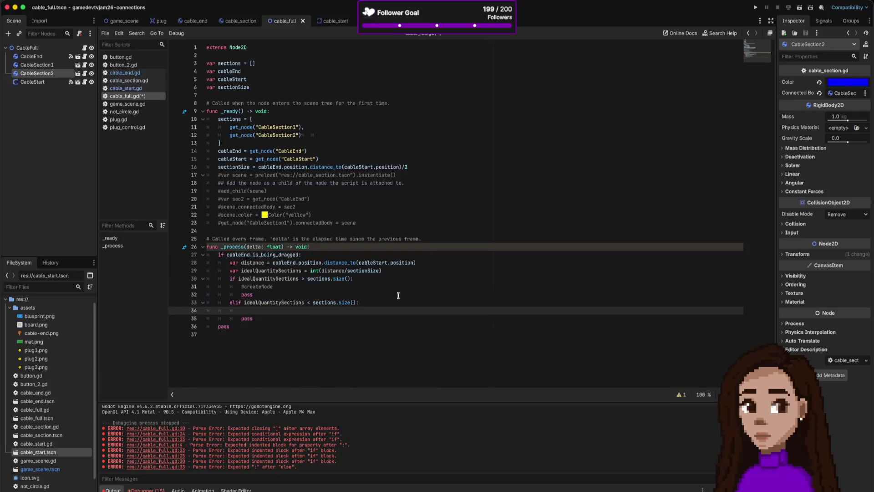
# Add a # deleteNode comment and print("create node") under the createNode comment
pyautogui.write('#')
pyautogui.write(' deleteNode')
pyautogui.press('Up')
pyautogui.press('Up')
pyautogui.press('Up')
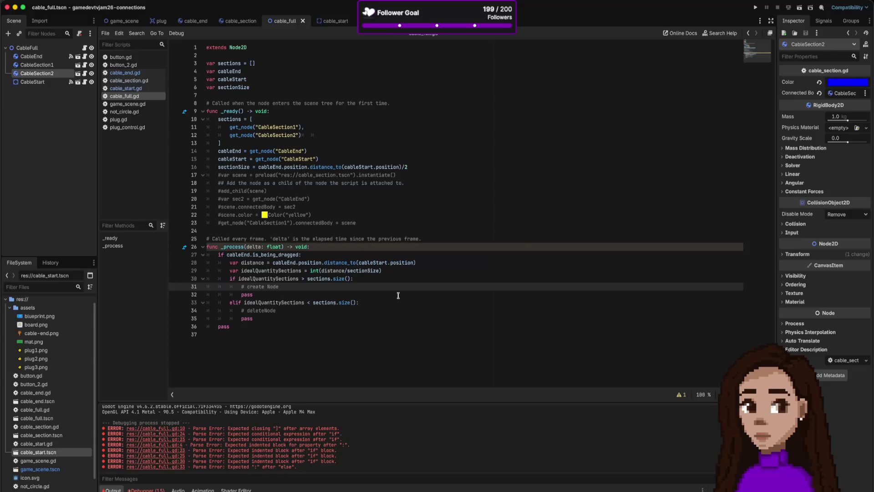
pyautogui.click(364, 285)
pyautogui.press('Return')
pyautogui.write('print(')
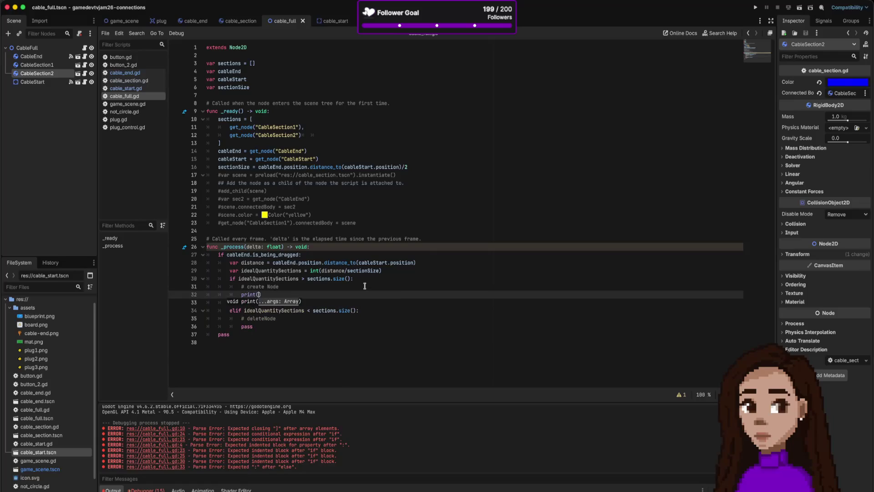
pyautogui.press('BackSpace')
pyautogui.press('BackSpace')
pyautogui.press('BackSpace')
pyautogui.write('"cr')
pyautogui.write('eate node")')
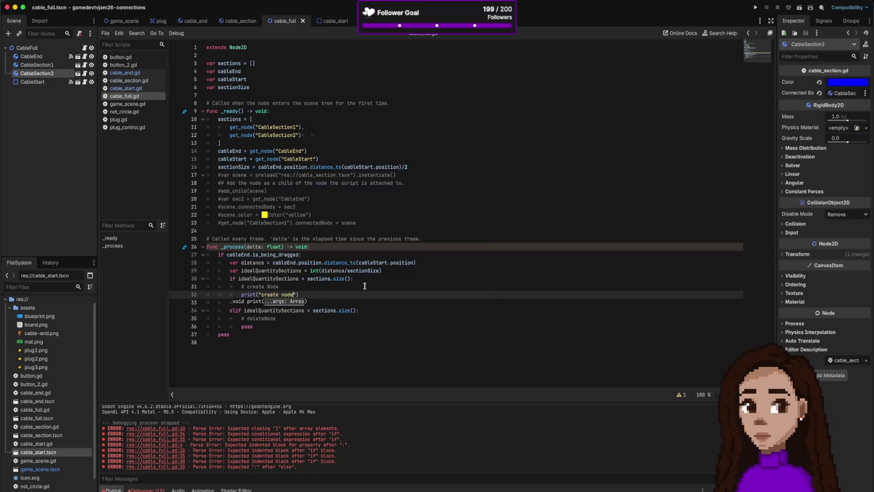
# Add print("delete node") under the deleteNode comment, save, and run the project
pyautogui.press('Down')
pyautogui.press('Down')
pyautogui.press('Down')
pyautogui.press('Up')
pyautogui.press('Return')
pyautogui.press('super+v')
pyautogui.hotkey('shift', 'alt', 'Right')
pyautogui.write('delete')
pyautogui.press('super+s')
pyautogui.press('super+b')
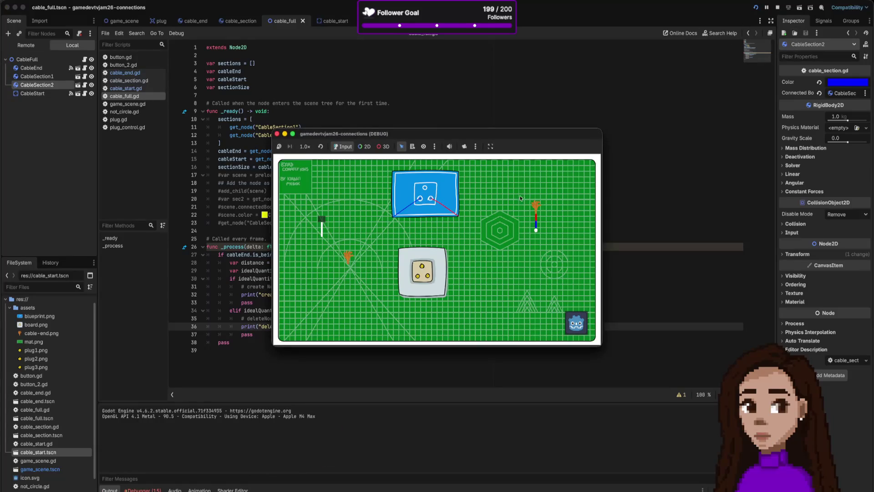
# Stretch the cable by dragging its end plug, producing 'delete node' output, then close the game
pyautogui.moveTo(536, 206)
pyautogui.mouseDown()
pyautogui.moveTo(531, 192)
pyautogui.moveTo(536, 225)
pyautogui.moveTo(522, 188)
pyautogui.moveTo(502, 239)
pyautogui.moveTo(532, 232)
pyautogui.mouseUp()
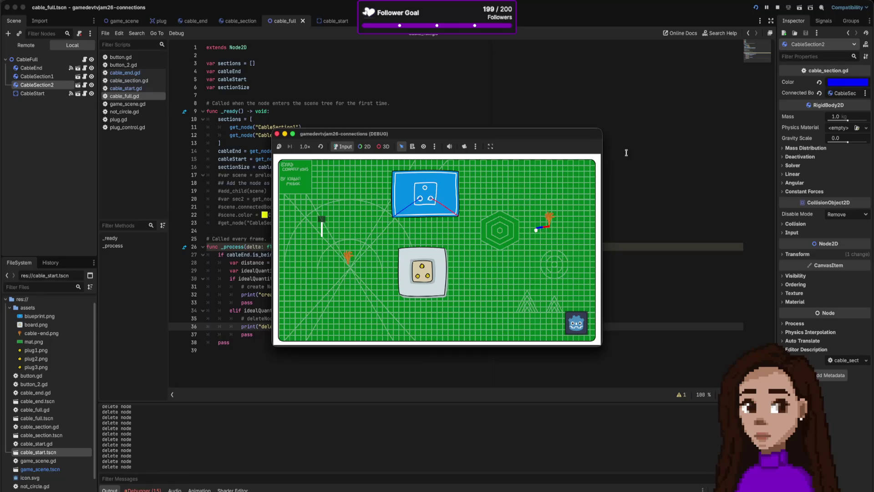
pyautogui.click(277, 134)
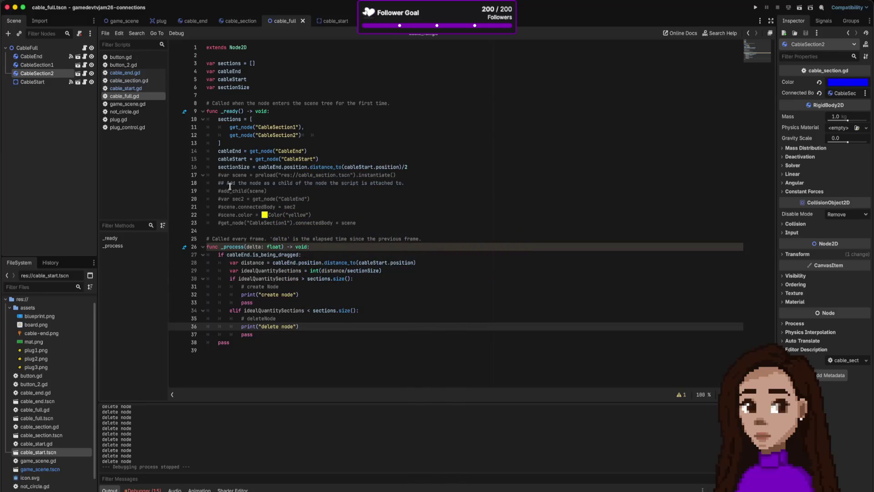
pyautogui.moveTo(218, 174); pyautogui.dragTo(370, 224)
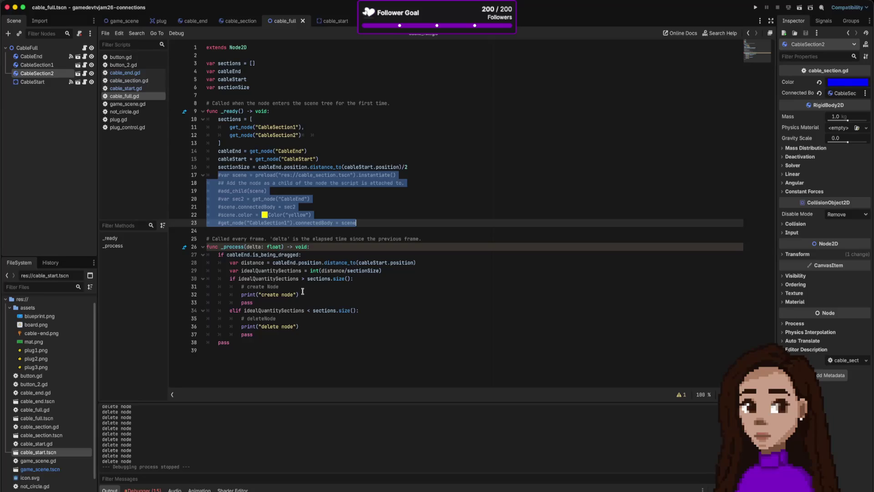
# Add func createNode() after _process holding the pasted cable_section instancing block, uncommented with Ctrl+K
pyautogui.click(226, 351)
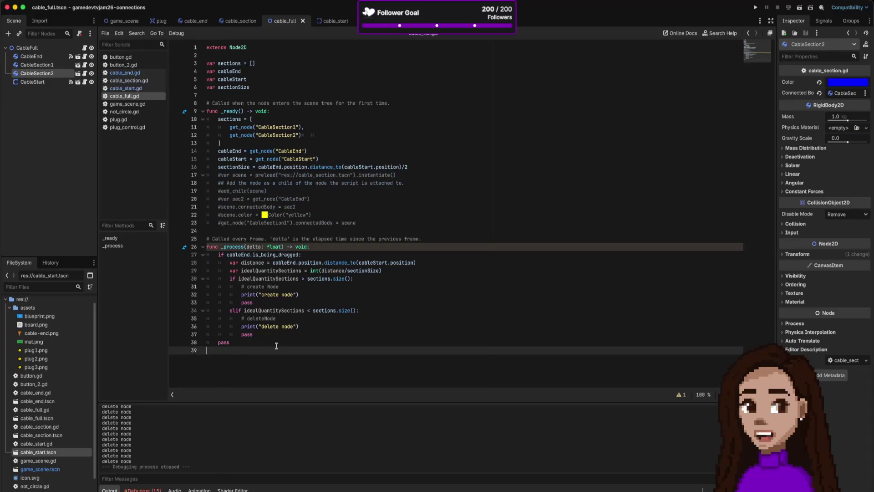
pyautogui.press('Return')
pyautogui.write('function ')
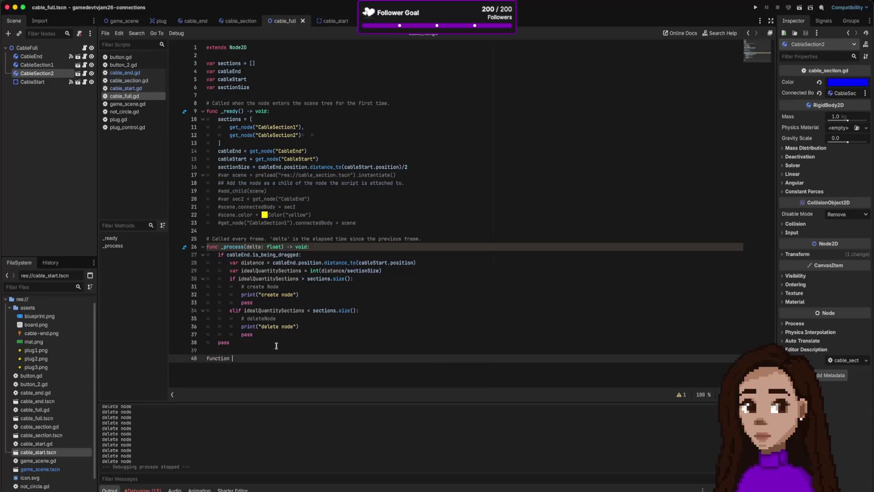
pyautogui.write('createNode(')
pyautogui.press('Return')
pyautogui.press('BackSpace')
pyautogui.press('BackSpace')
pyautogui.press('BackSpace')
pyautogui.hotkey('ctrl', 'v')
pyautogui.hotkey('shift', 'Up')
pyautogui.hotkey('shift', 'Up')
pyautogui.hotkey('shift', 'Up')
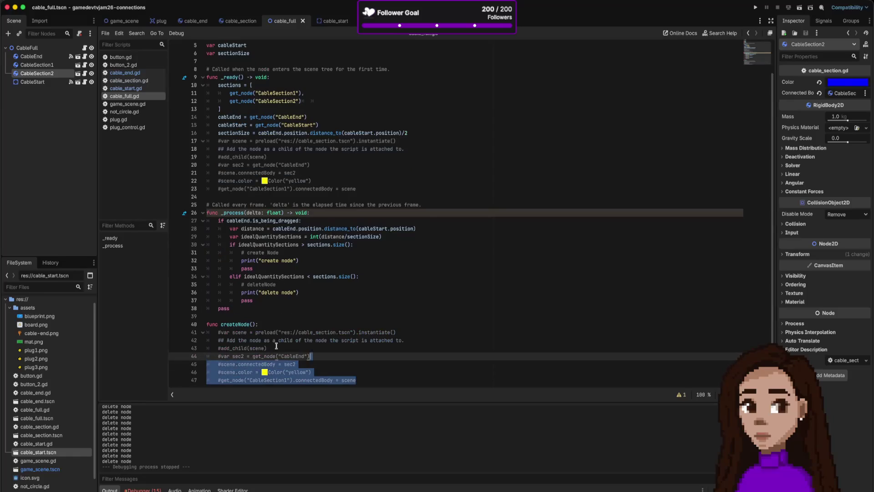
pyautogui.hotkey('ctrl', 'k')
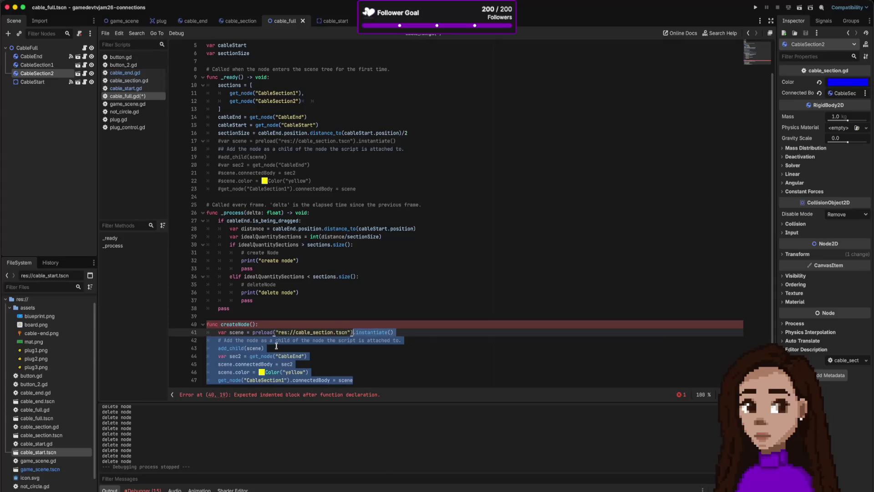
pyautogui.click(389, 381)
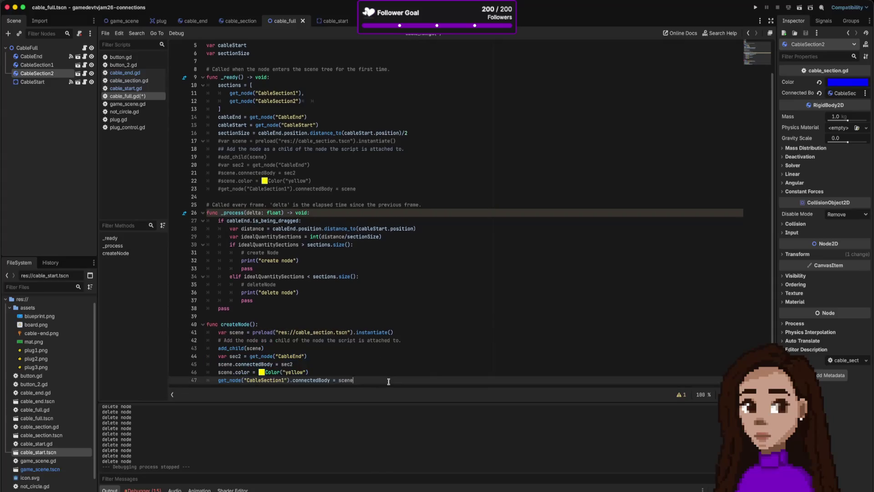
pyautogui.press('Return')
pyautogui.press('Return')
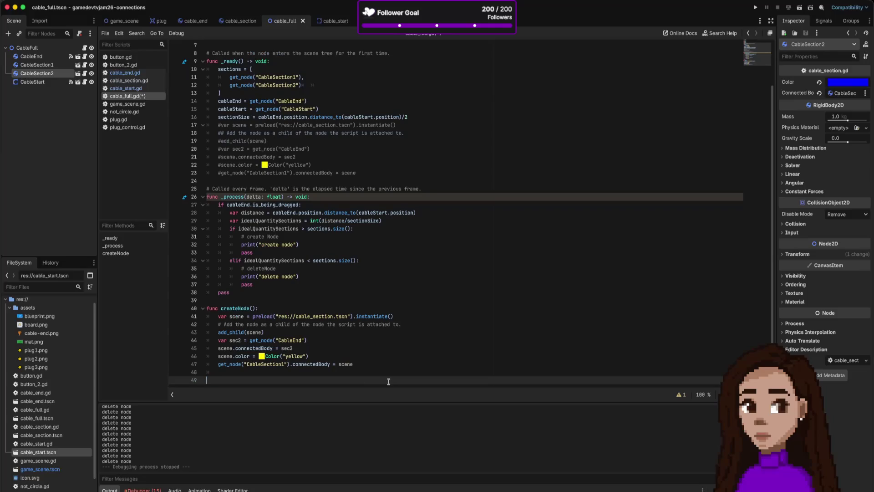
# Delete the explanatory comment line at the top of the createNode body
pyautogui.click(260, 324)
pyautogui.tripleClick(259, 323)
pyautogui.press('BackSpace')
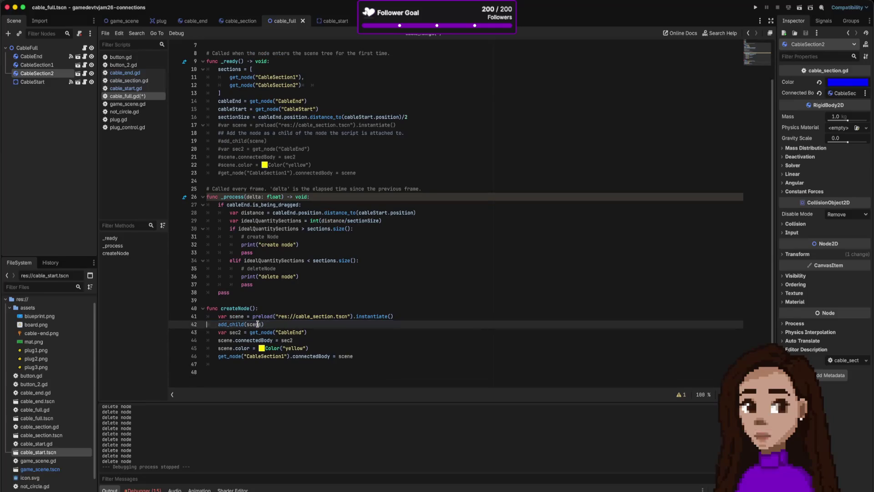
pyautogui.moveTo(308, 332); pyautogui.dragTo(219, 332)
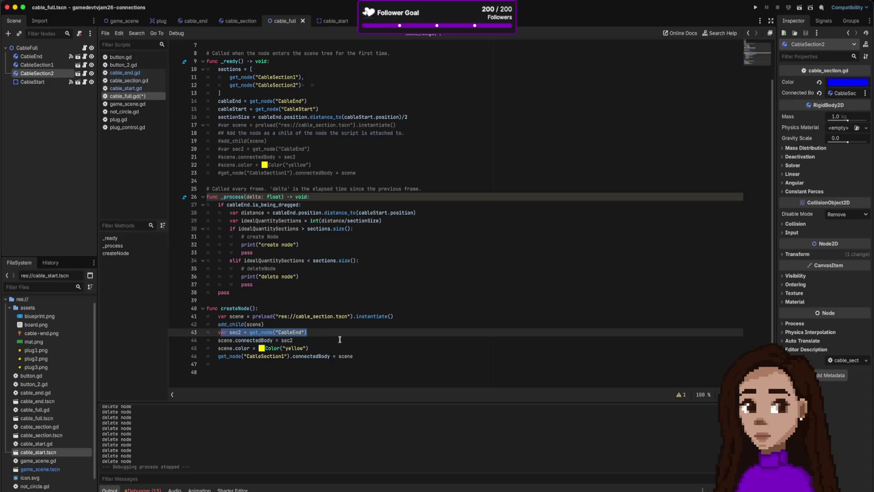
pyautogui.doubleClick(289, 333)
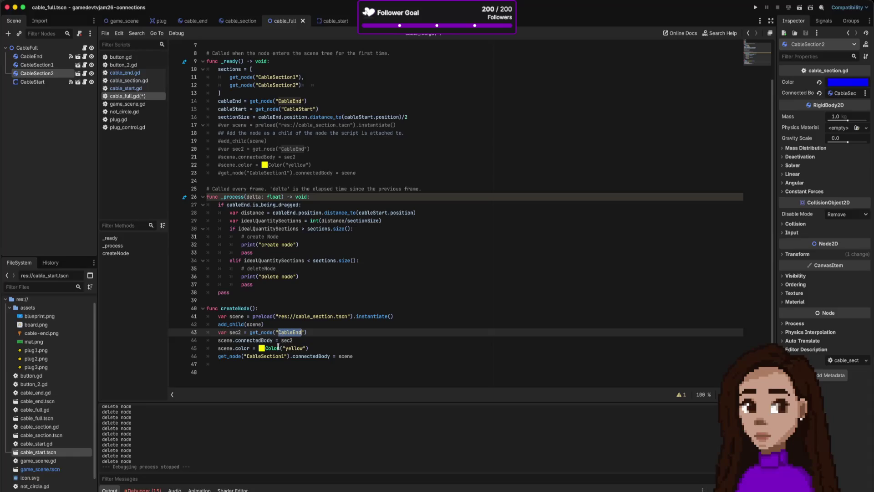
# Replace get_node("CableSection1") with sections[0] on line 46, save, and open a new line below
pyautogui.tripleClick(285, 358)
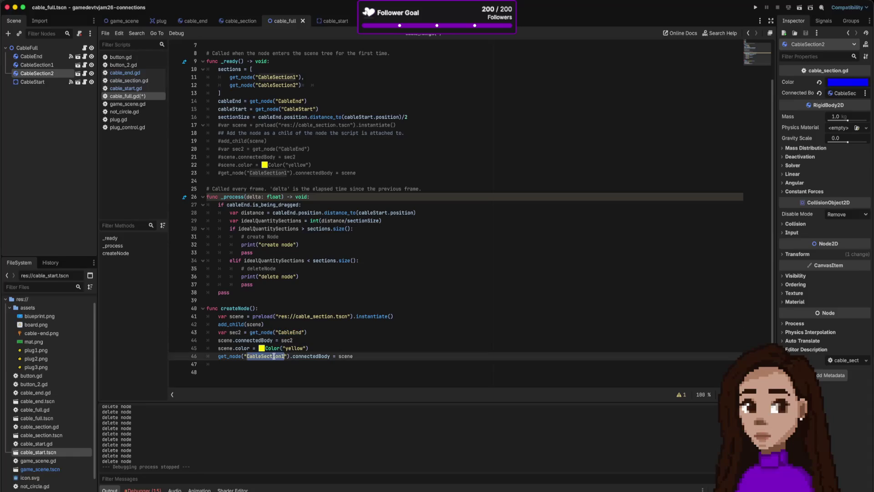
pyautogui.click(287, 356)
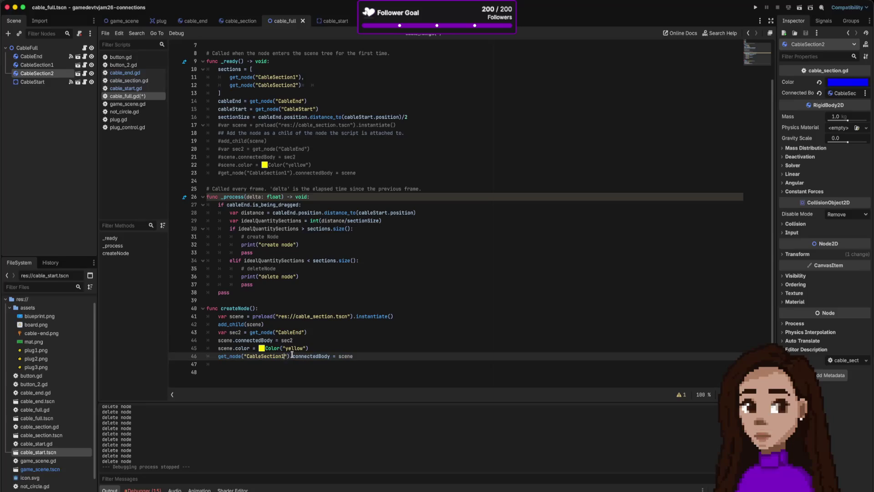
pyautogui.doubleClick(234, 69)
pyautogui.moveTo(289, 356); pyautogui.dragTo(217, 356)
pyautogui.write('sections[0]')
pyautogui.hotkey('ctrl', 's')
pyautogui.press('Up')
pyautogui.press('End')
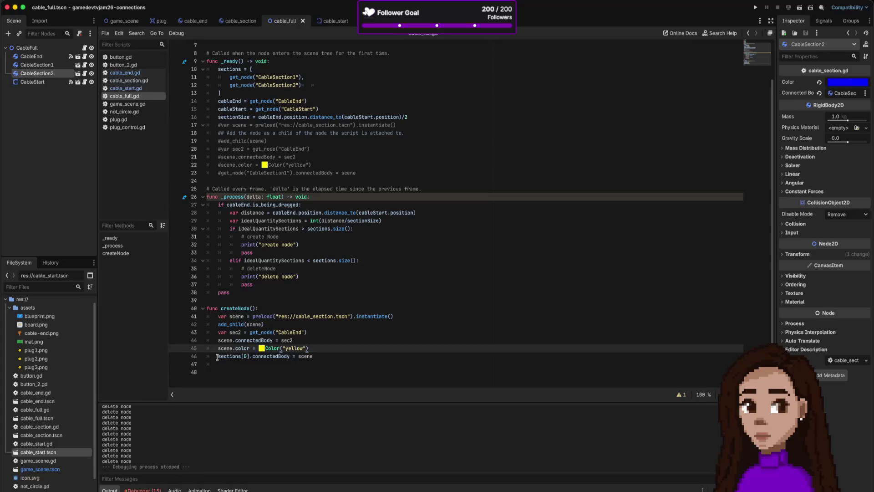
pyautogui.press('Down')
pyautogui.press('End')
pyautogui.press('Return')
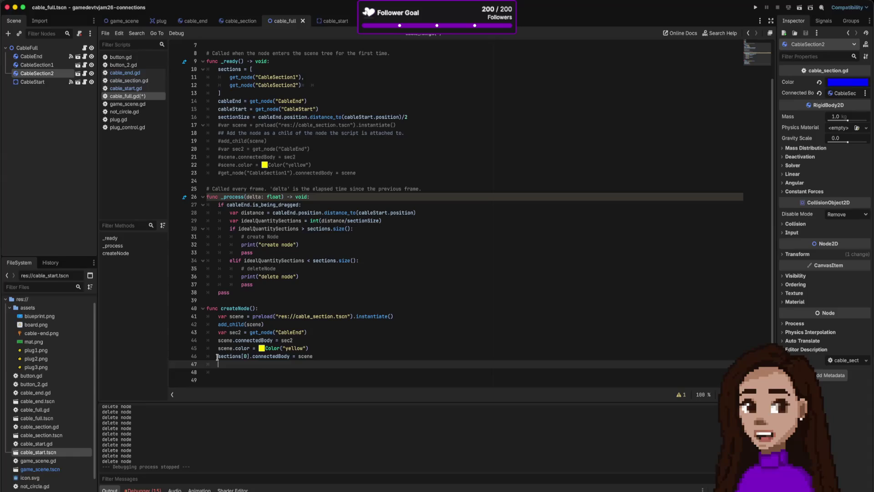
# Write sections.insert(0, scene) on the new line using autocomplete
pyautogui.write('se')
pyautogui.press('Down')
pyautogui.press('Return')
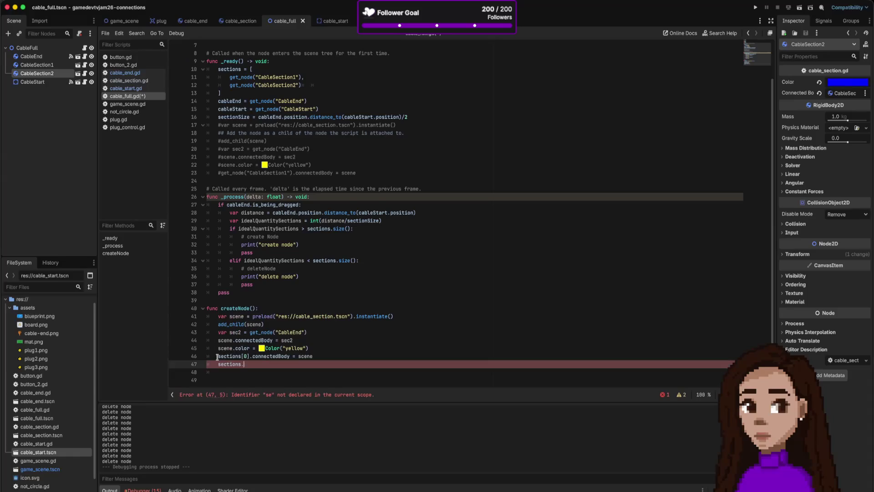
pyautogui.write('.')
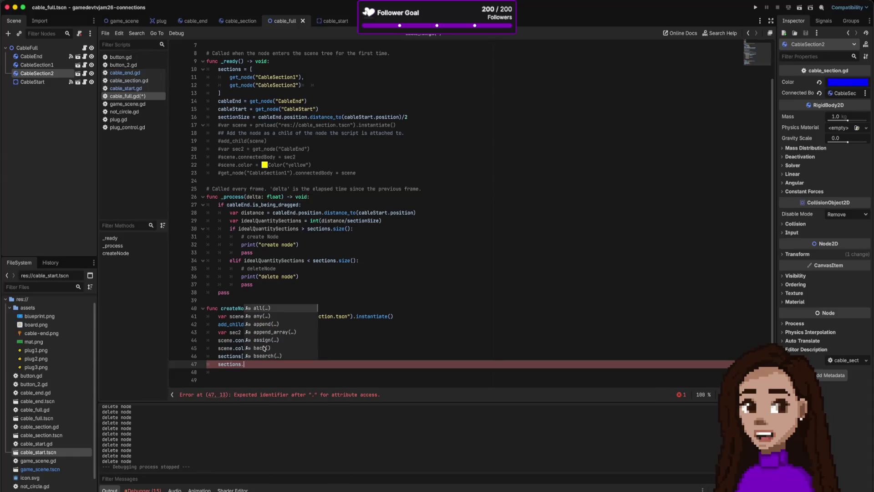
pyautogui.scroll(-4, 284, 344)
pyautogui.scroll(-12, 283, 345)
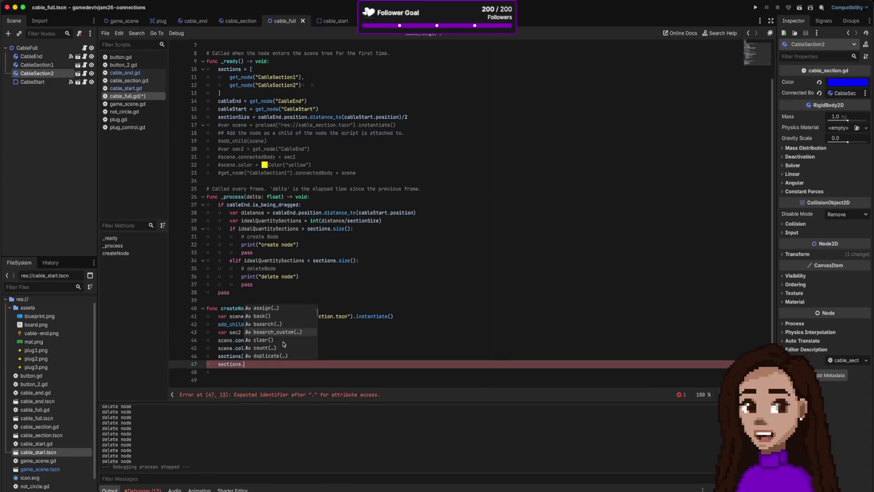
pyautogui.scroll(-8, 284, 344)
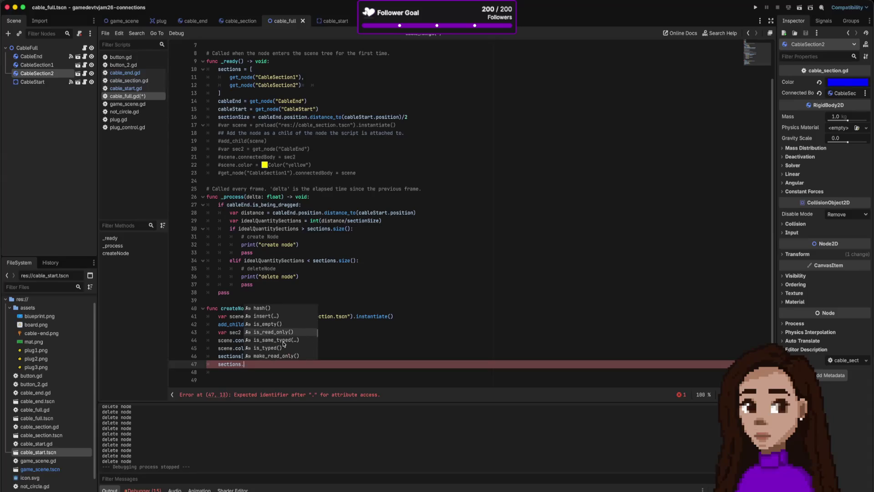
pyautogui.click(276, 316)
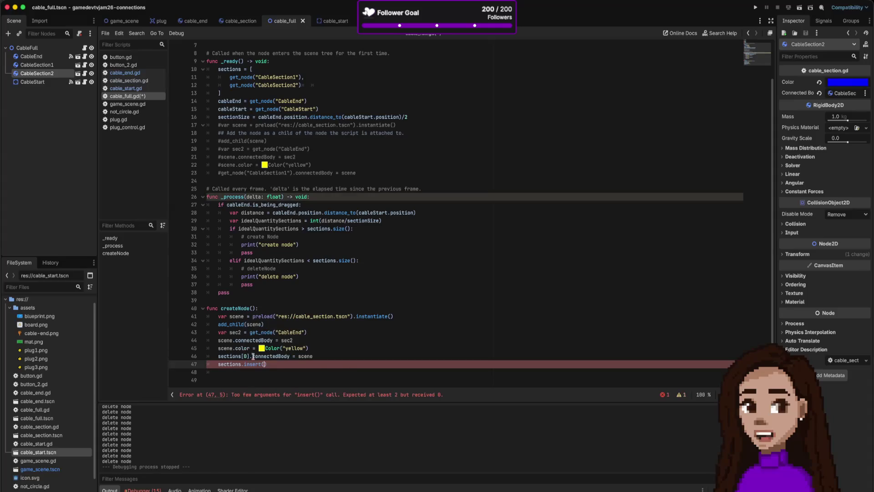
pyautogui.moveTo(251, 364)
pyautogui.write('0')
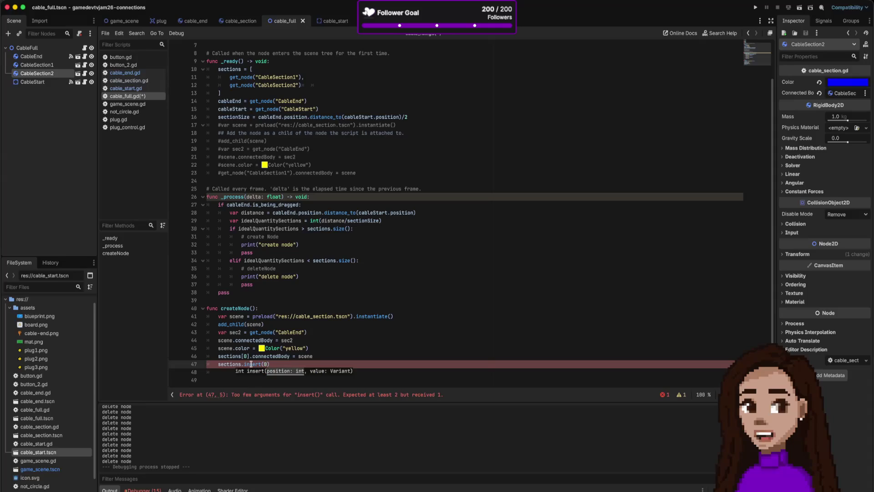
pyautogui.write(', ')
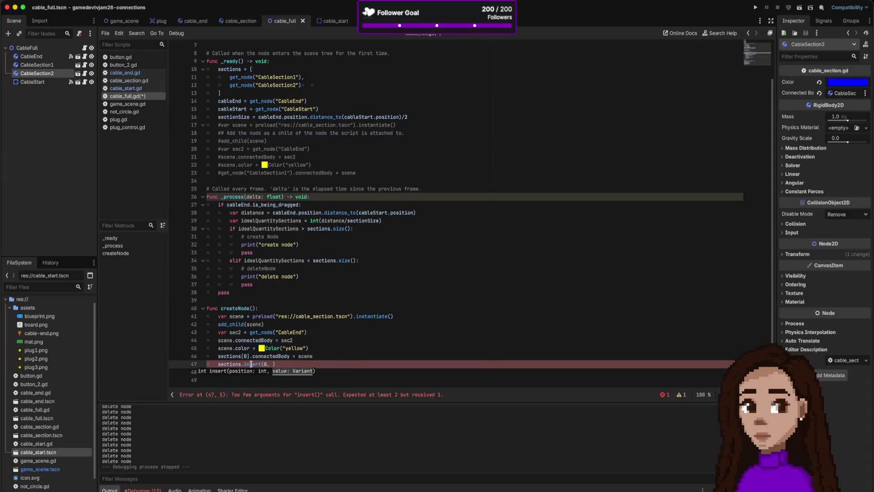
pyautogui.write('scene')
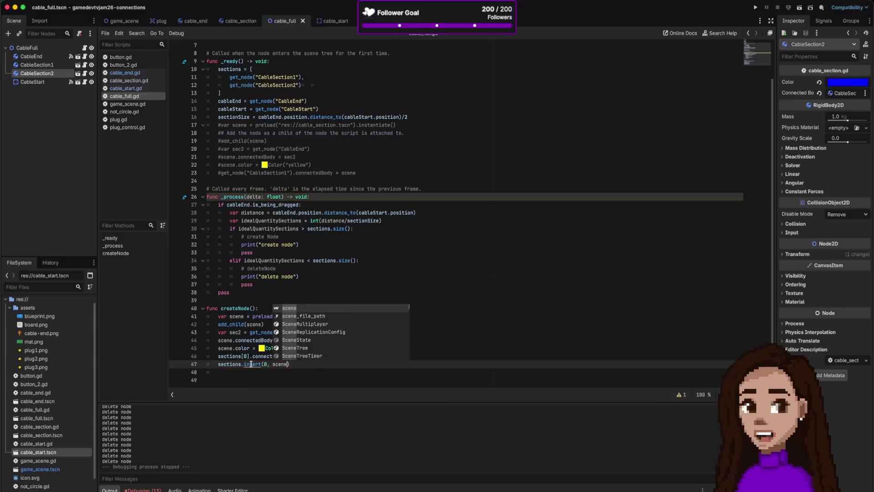
# Append the comment '# improve later if performance issues' to the insert line
pyautogui.press('Escape')
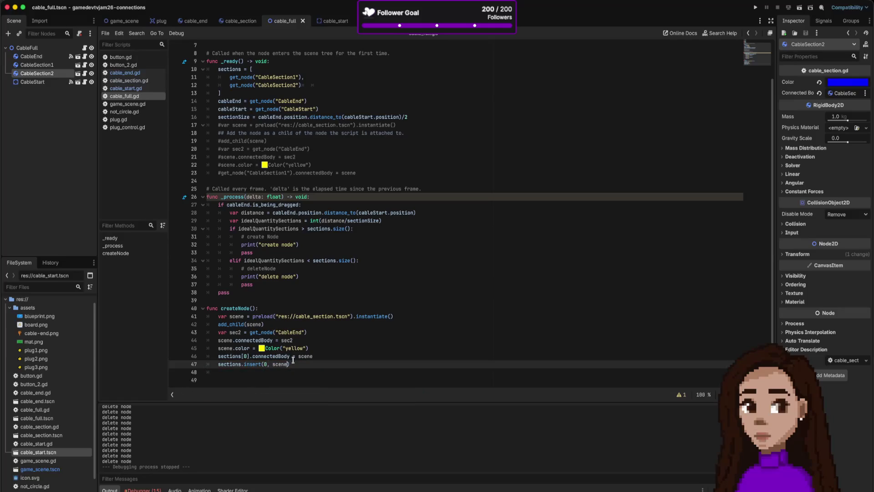
pyautogui.press('Up')
pyautogui.press('Down')
pyautogui.write('/')
pyautogui.press('BackSpace')
pyautogui.write('# improve later if ')
pyautogui.write('performance issues')
# Check the cable scene in the 2D view, then return to cable_full.gd
pyautogui.moveTo(222, 25)
pyautogui.hotkey('ctrl', 'F1')
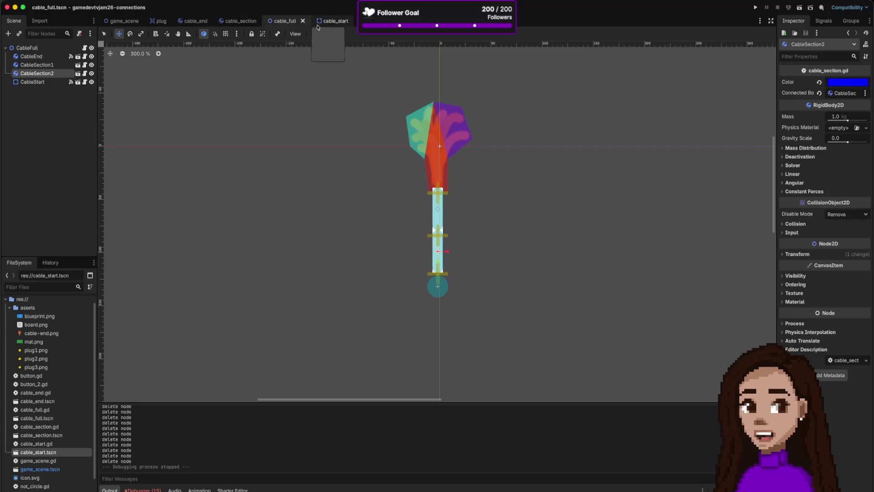
pyautogui.click(437, 8)
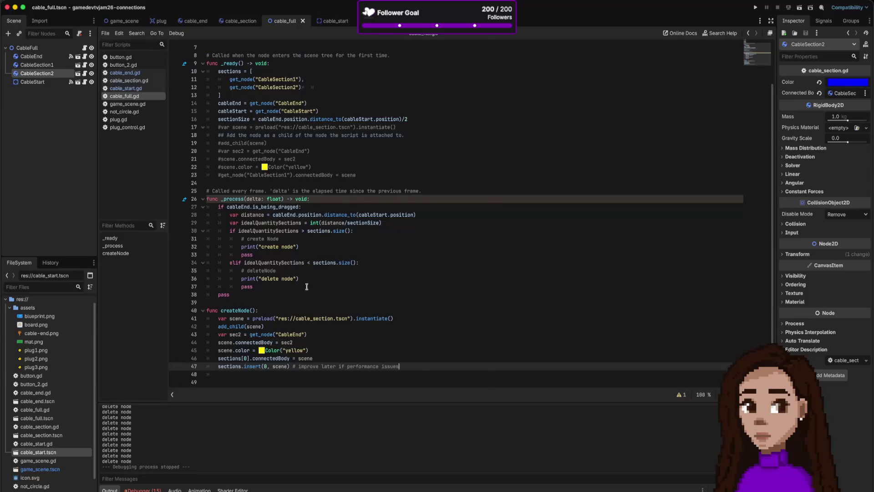
# Insert a line above the sections[0] link starting with scene.position =
pyautogui.click(329, 357)
pyautogui.press('Return')
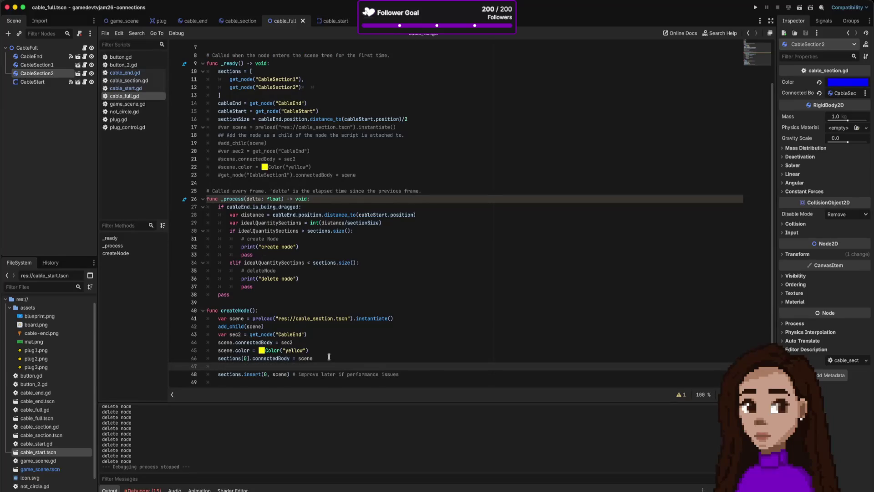
pyautogui.hotkey('alt', 'Up')
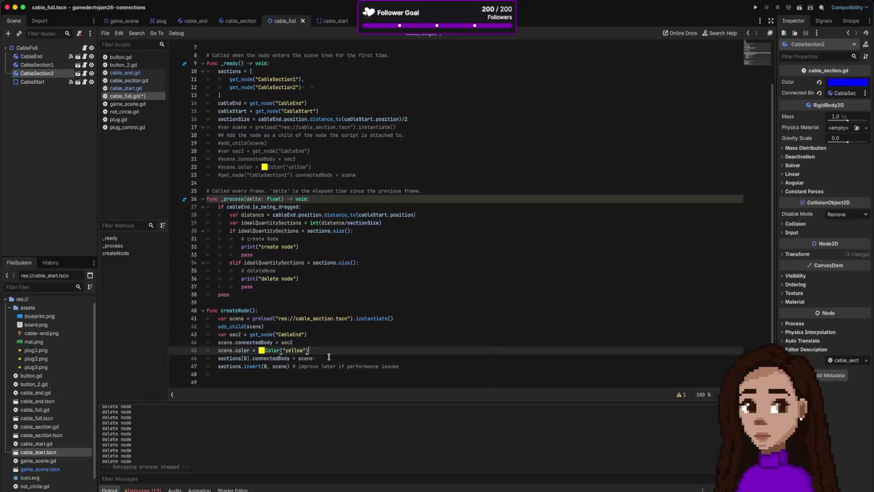
pyautogui.write('scene')
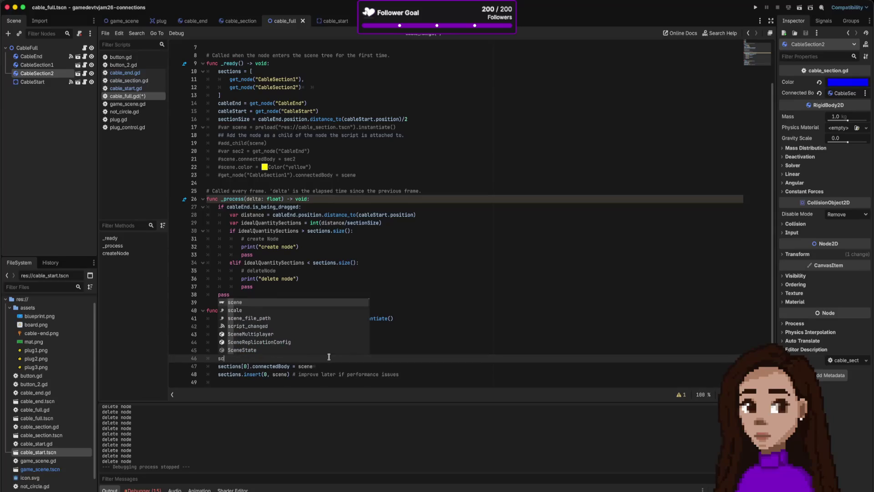
pyautogui.press('Return')
pyautogui.write('.position =')
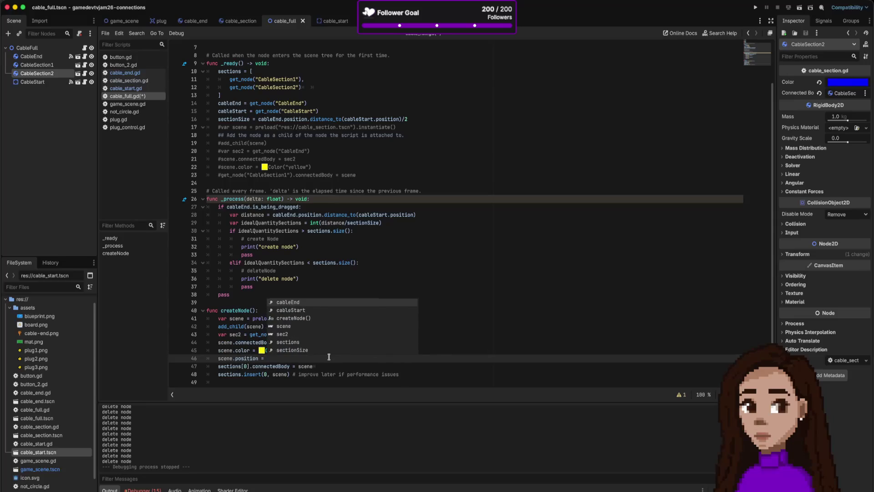
# Complete the line as scene.position = sections[0].position and save the script
pyautogui.press('Escape')
pyautogui.moveTo(219, 367); pyautogui.dragTo(250, 367)
pyautogui.hotkey('ctrl', 'c')
pyautogui.click(273, 358)
pyautogui.hotkey('ctrl', 'v')
pyautogui.write('.')
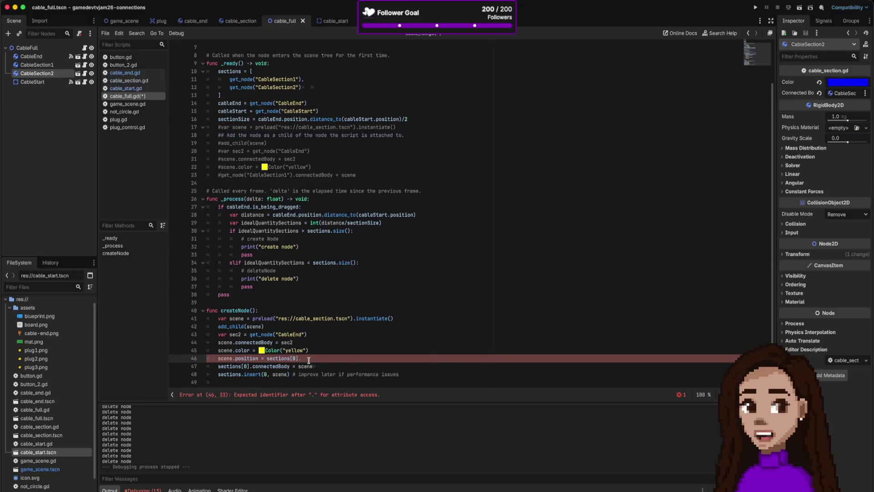
pyautogui.write('position')
pyautogui.hotkey('ctrl', 's')
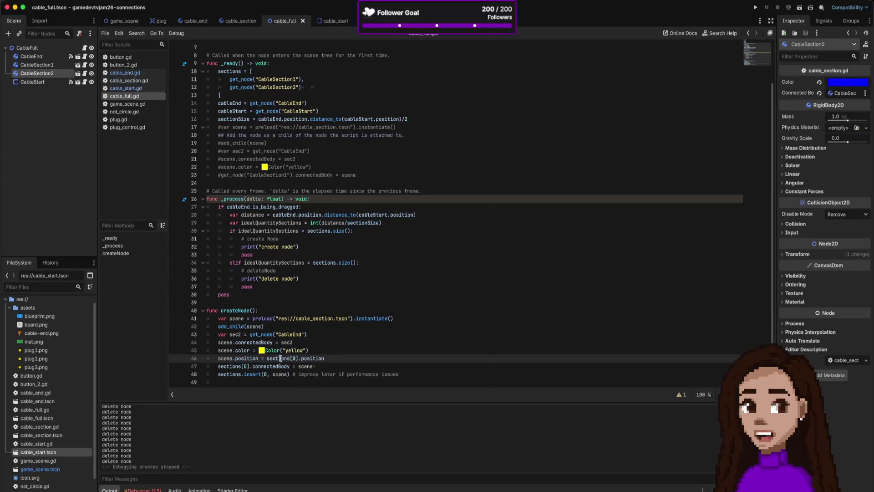
pyautogui.moveTo(266, 358); pyautogui.dragTo(324, 358)
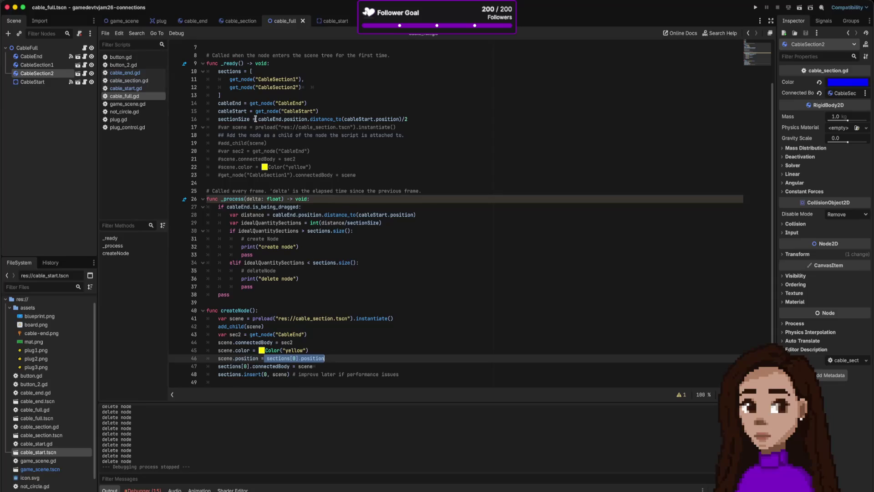
# Rewrite line 46 as scene.position = (cableEnd - sections[0].position)/2
pyautogui.doubleClick(237, 105)
pyautogui.click(315, 350)
pyautogui.press('Down')
pyautogui.press('Left')
pyautogui.press('Left')
pyautogui.press('Left')
pyautogui.write('cableEnd -')
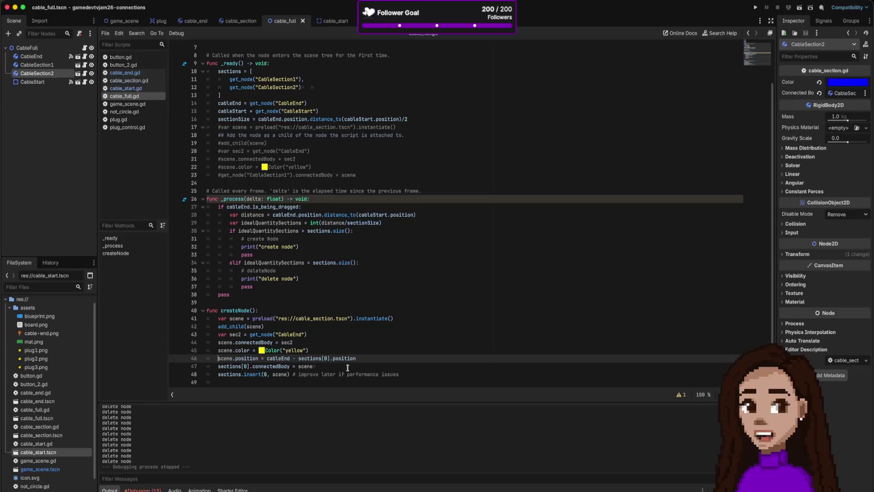
pyautogui.moveTo(355, 358); pyautogui.dragTo(267, 359)
pyautogui.write('(')
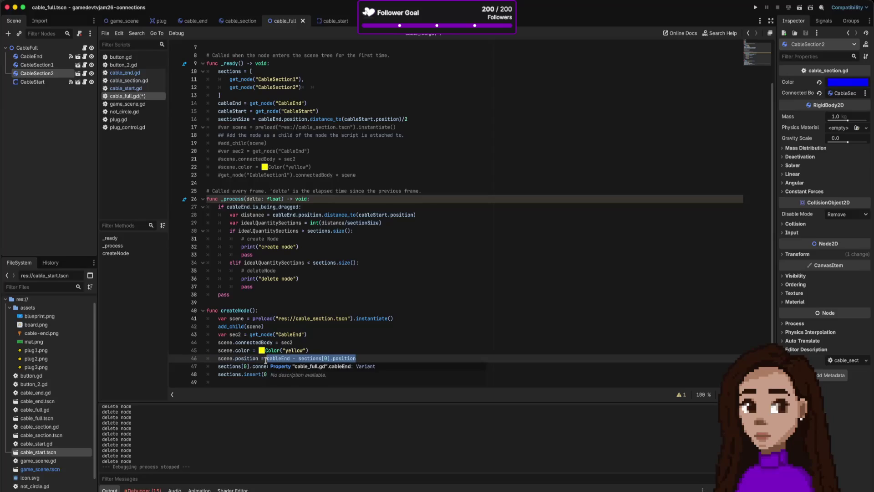
pyautogui.press('End')
pyautogui.write('/2')
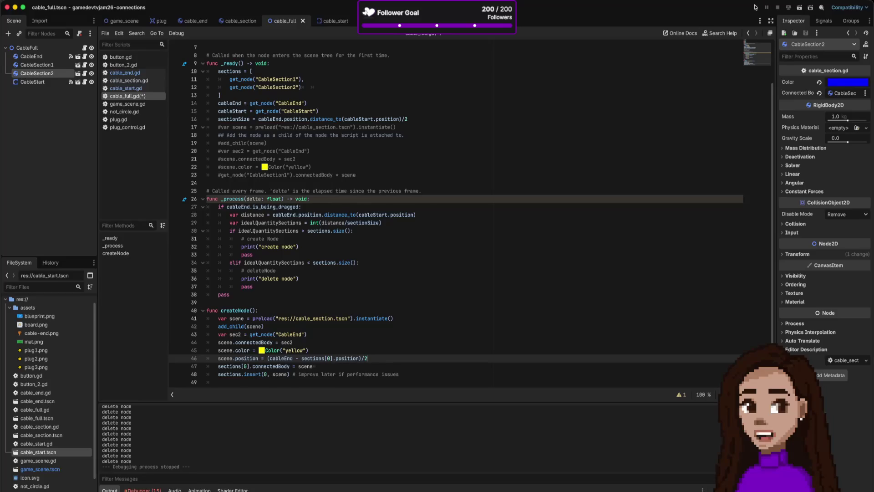
# Run the game, drag the orange cable end, and stop it
pyautogui.click(755, 7)
pyautogui.moveTo(522, 209)
pyautogui.mouseDown()
pyautogui.moveTo(477, 211)
pyautogui.moveTo(527, 211)
pyautogui.moveTo(511, 209)
pyautogui.mouseUp()
pyautogui.click(277, 133)
# Call createNode() under '# create Node' and rerun, dragging the cable end until line 47 errors
pyautogui.click(307, 240)
pyautogui.press('Return')
pyautogui.write('create')
pyautogui.press('Return')
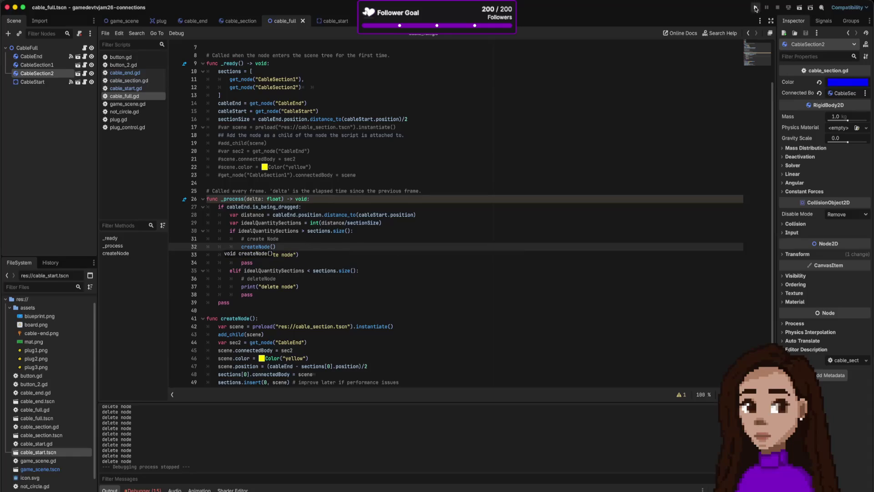
pyautogui.click(755, 7)
pyautogui.moveTo(536, 205); pyautogui.dragTo(524, 198)
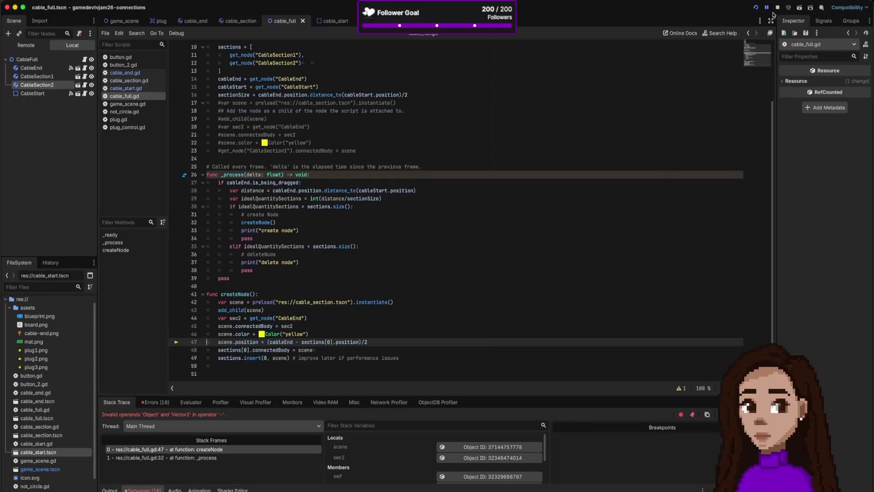
# Change cableEnd to cableEnd.position on line 47 and rerun, dragging the plug without a crash
pyautogui.press('super+period')
pyautogui.click(296, 342)
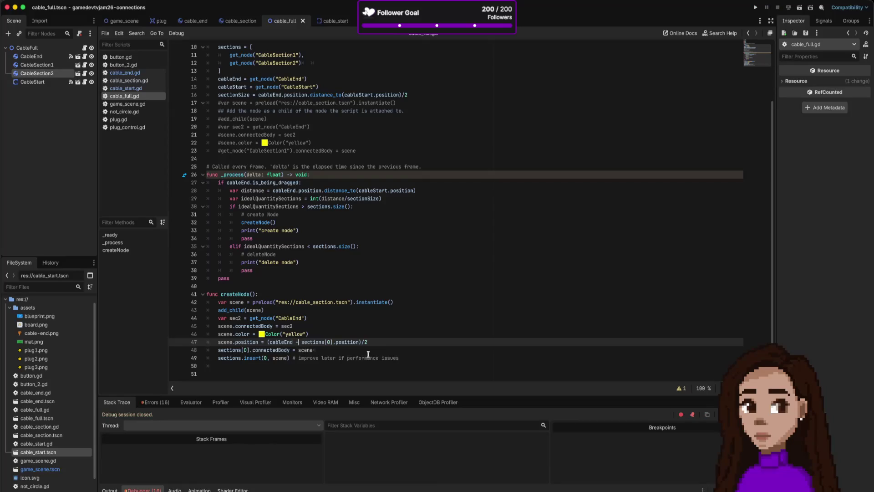
pyautogui.write('.position')
pyautogui.click(756, 8)
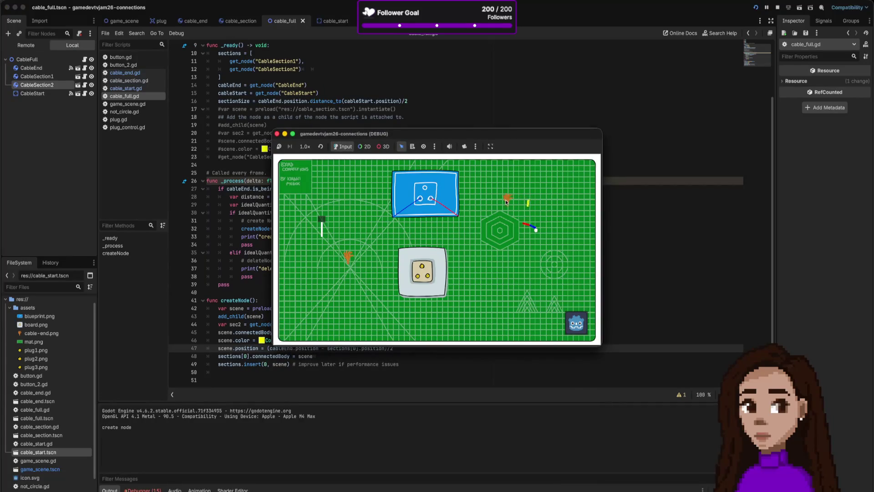
pyautogui.moveTo(499, 203)
pyautogui.mouseDown()
pyautogui.moveTo(510, 242)
pyautogui.moveTo(514, 206)
pyautogui.moveTo(356, 210)
pyautogui.moveTo(541, 228)
pyautogui.moveTo(500, 216)
pyautogui.moveTo(516, 204)
pyautogui.mouseUp()
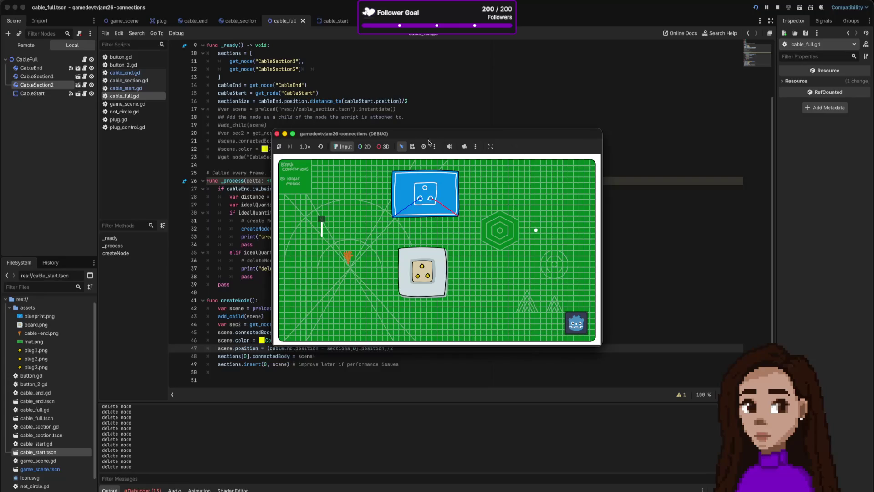
pyautogui.click(778, 8)
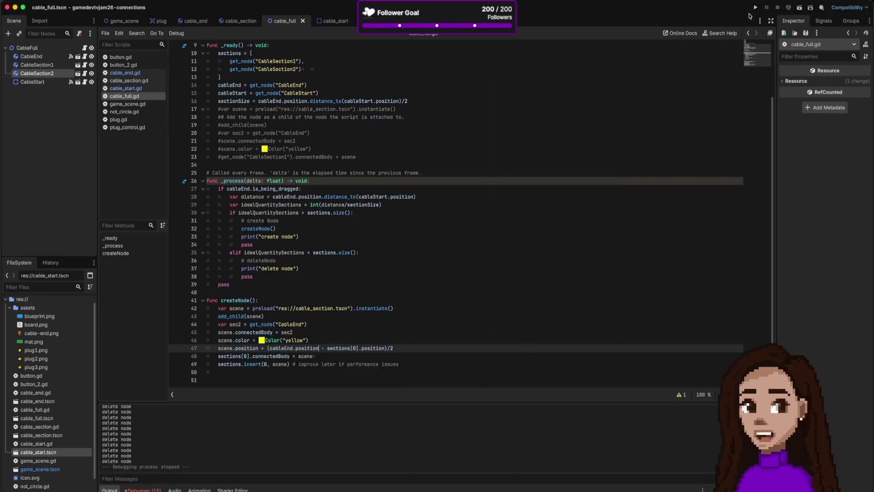
# Drag the cable end upward and around the hexagon to spawn yellow sections, then stop
pyautogui.click(756, 7)
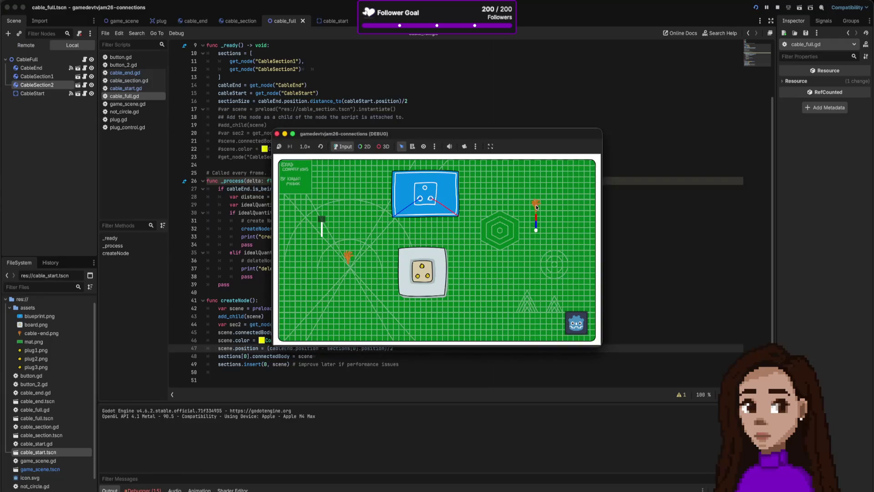
pyautogui.moveTo(538, 204); pyautogui.dragTo(536, 195)
pyautogui.moveTo(536, 207); pyautogui.dragTo(532, 182)
pyautogui.moveTo(534, 183)
pyautogui.mouseDown()
pyautogui.moveTo(512, 184)
pyautogui.moveTo(488, 217)
pyautogui.moveTo(538, 248)
pyautogui.moveTo(535, 263)
pyautogui.moveTo(565, 239)
pyautogui.moveTo(526, 184)
pyautogui.moveTo(474, 198)
pyautogui.mouseUp()
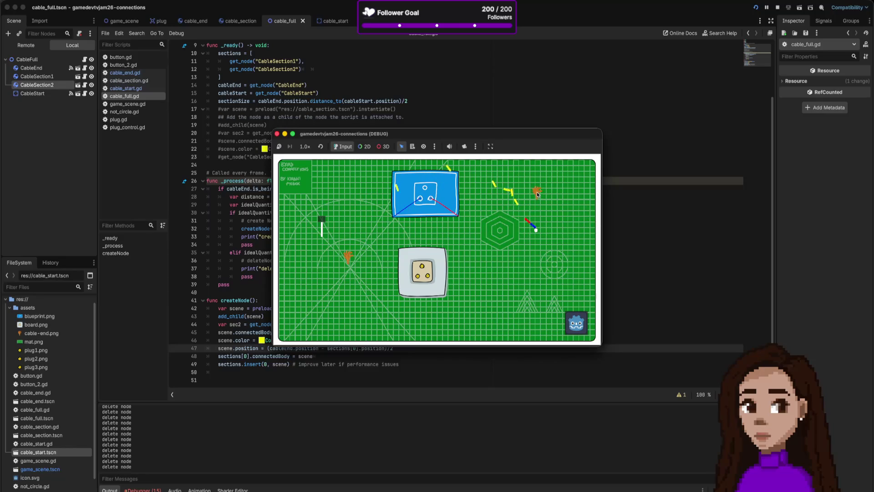
pyautogui.moveTo(546, 193)
pyautogui.mouseDown()
pyautogui.moveTo(538, 208)
pyautogui.moveTo(537, 178)
pyautogui.moveTo(554, 189)
pyautogui.moveTo(549, 201)
pyautogui.mouseUp()
pyautogui.moveTo(543, 204)
pyautogui.mouseDown()
pyautogui.moveTo(546, 193)
pyautogui.moveTo(521, 204)
pyautogui.moveTo(546, 206)
pyautogui.moveTo(534, 206)
pyautogui.moveTo(517, 191)
pyautogui.mouseUp()
pyautogui.click(277, 134)
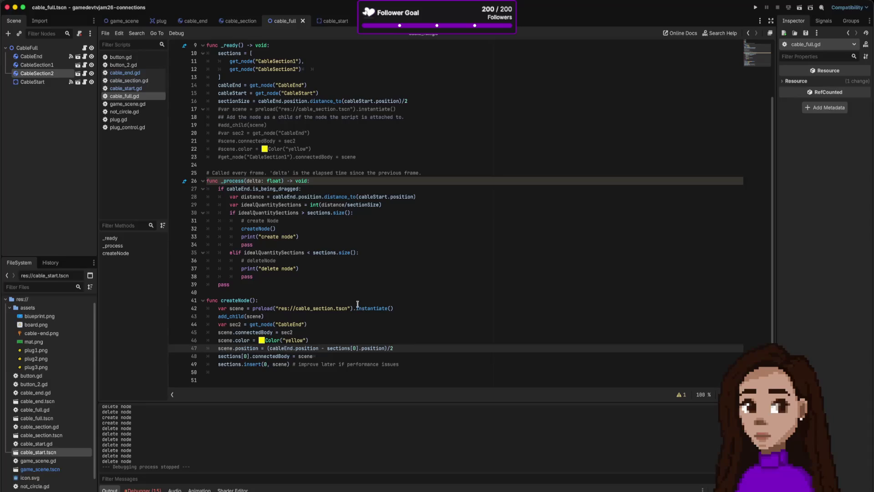
# Add an empty func deleteNode(): below createNode
pyautogui.scroll(1, 348, 340)
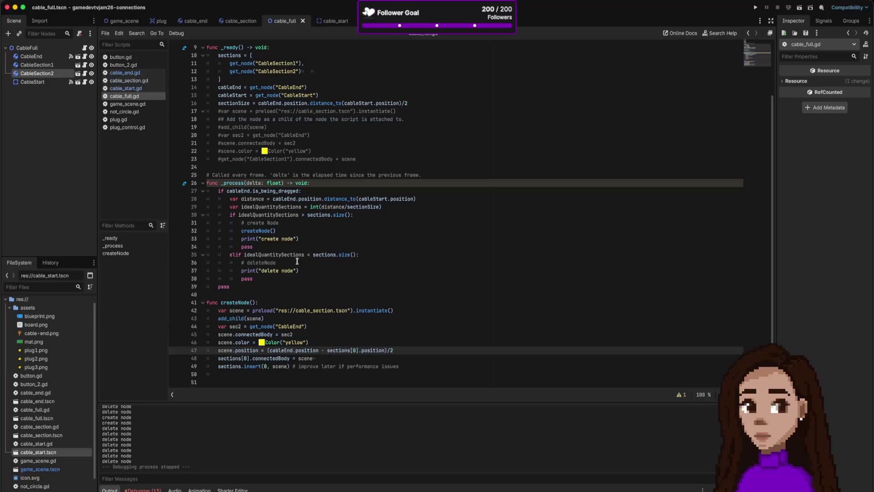
pyautogui.click(227, 374)
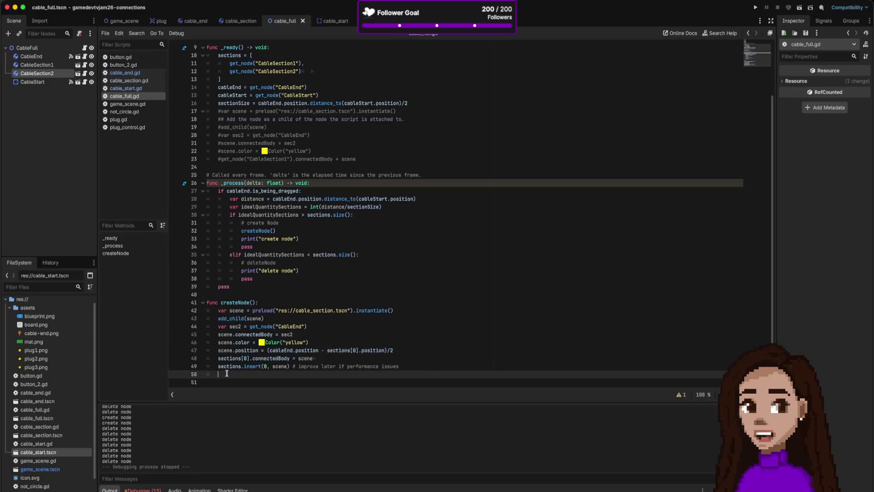
pyautogui.rightClick(227, 373)
pyautogui.press('Escape')
pyautogui.press('Down')
pyautogui.write('func deleteN')
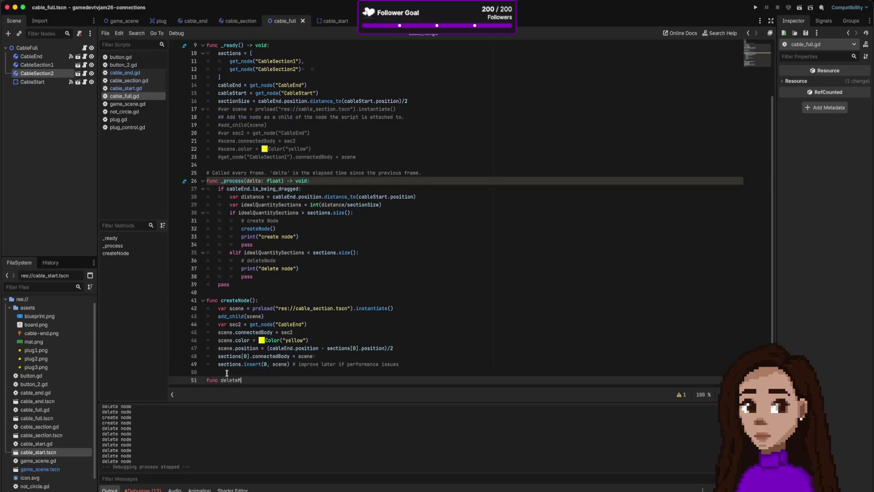
pyautogui.write('Node(')
pyautogui.write(':')
pyautogui.press('Return')
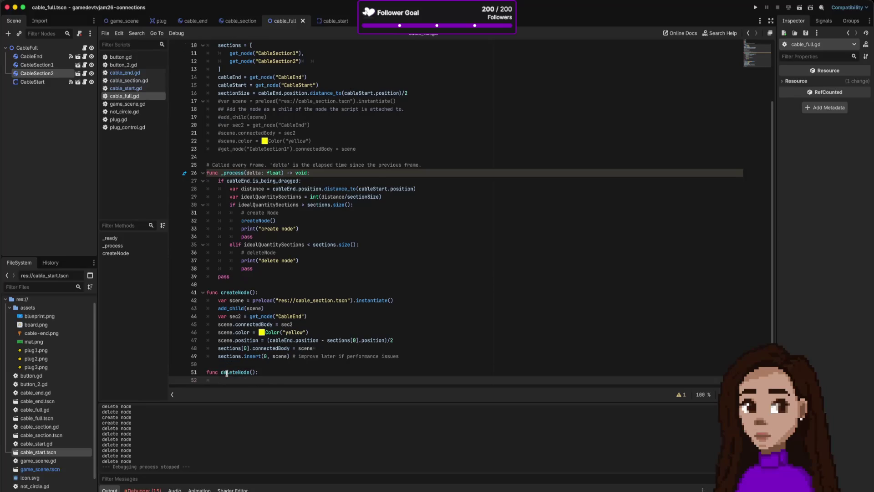
pyautogui.press('Return')
# Call deleteNode() in the delete branch and remove the '# deleteNode' and '# create Node' comments
pyautogui.click(305, 246)
pyautogui.press('Return')
pyautogui.write('delete')
pyautogui.press('Return')
pyautogui.scroll(-1, 306, 246)
pyautogui.tripleClick(296, 239)
pyautogui.press('BackSpace')
pyautogui.tripleClick(291, 199)
pyautogui.press('BackSpace')
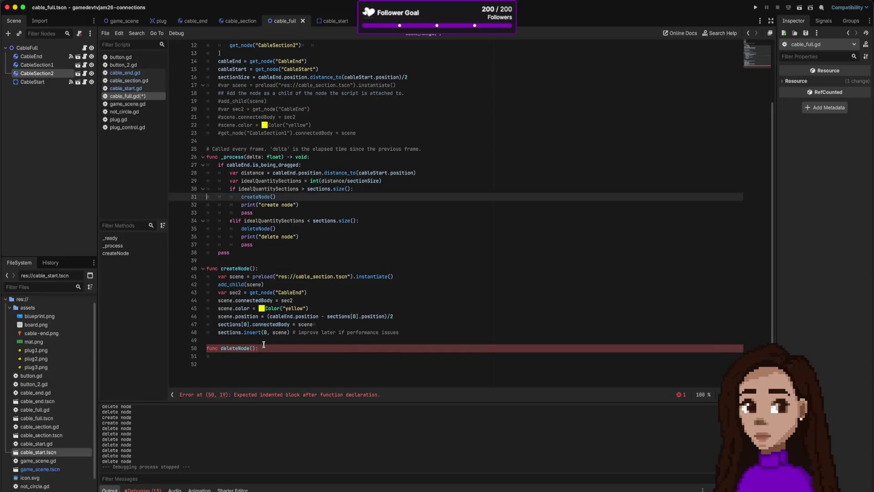
# Add 'if sections.size() == 2:' with an indented 'return' at the start of deleteNode
pyautogui.click(254, 355)
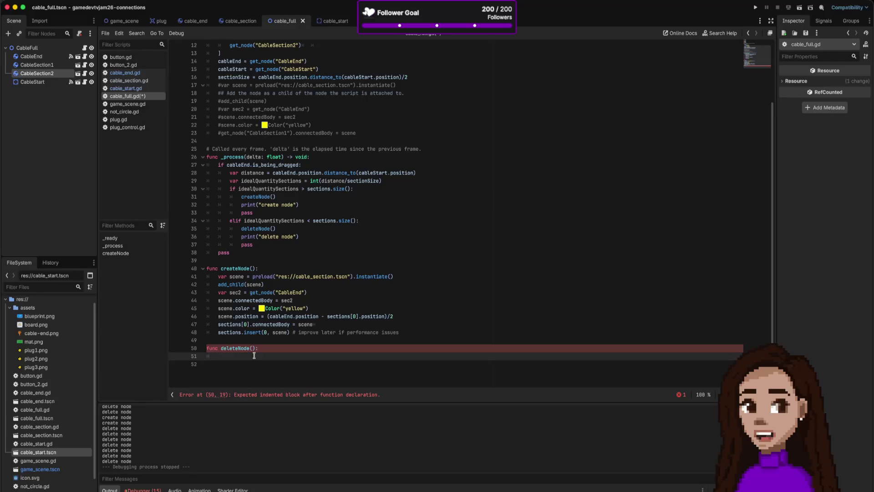
pyautogui.write('ifsce')
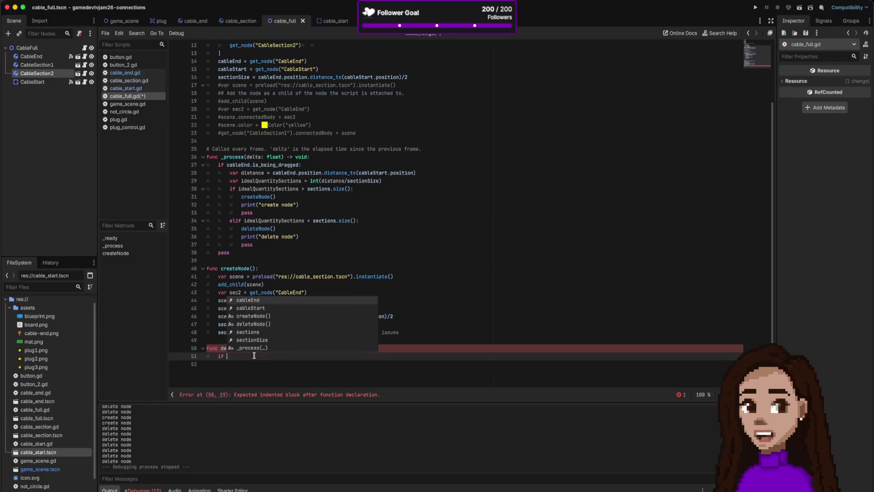
pyautogui.press('BackSpace')
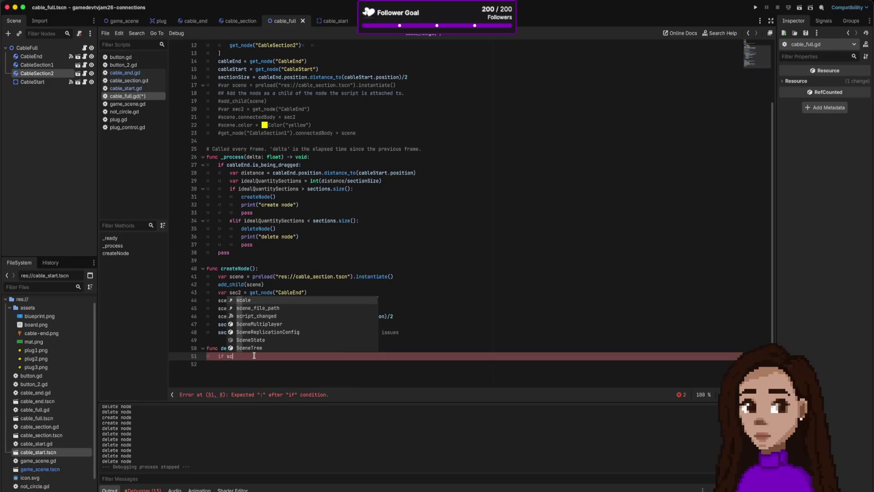
pyautogui.write('ections')
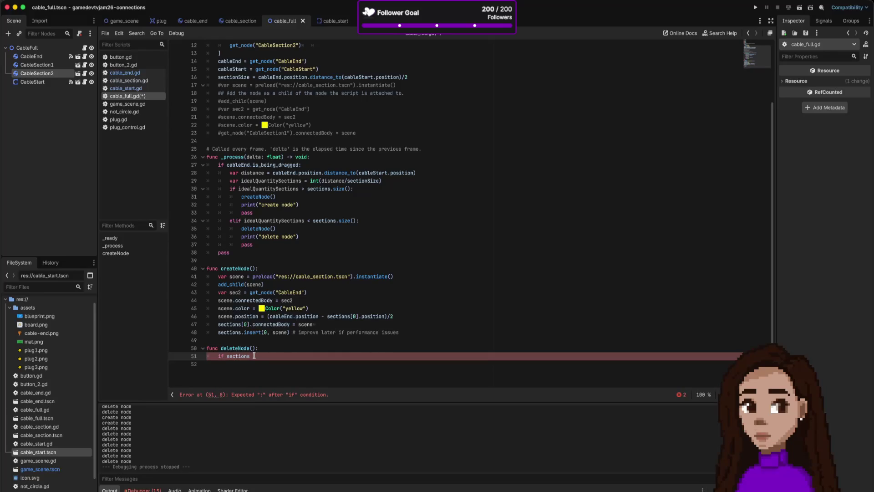
pyautogui.write('.si')
pyautogui.press('Return')
pyautogui.write('<')
pyautogui.write(' 2:')
pyautogui.press('BackSpace')
pyautogui.press('BackSpace')
pyautogui.write('==')
pyautogui.press('End')
pyautogui.press('Return')
pyautogui.write('return')
pyautogui.press('Return')
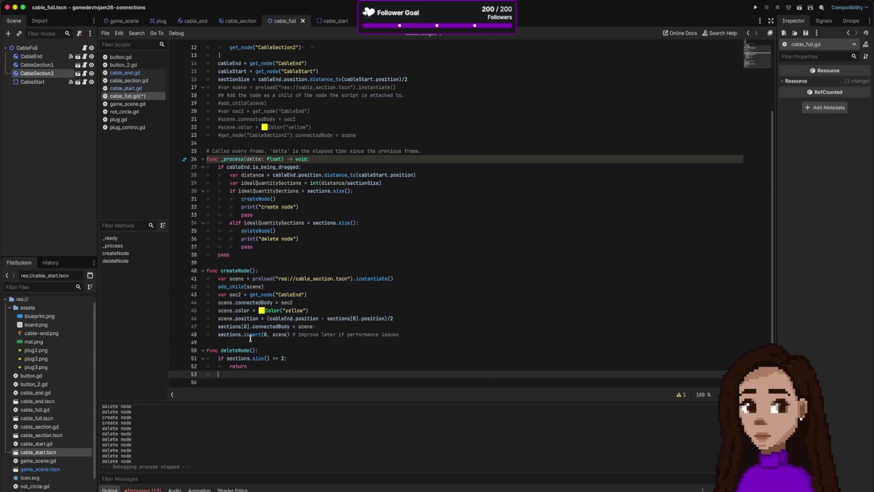
pyautogui.scroll(2, 305, 179)
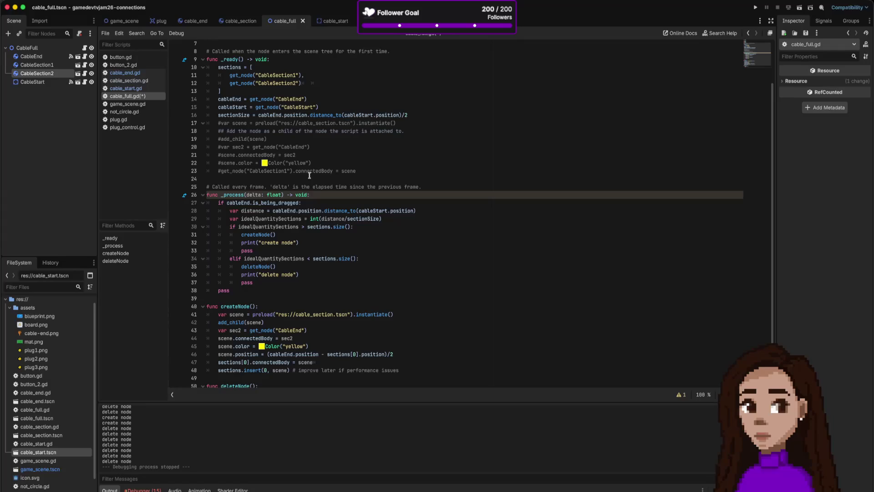
# Move the CableSection2 entry above CableSection1 in the sections array and fix the trailing commas
pyautogui.click(312, 81)
pyautogui.hotkey('alt', 'Up')
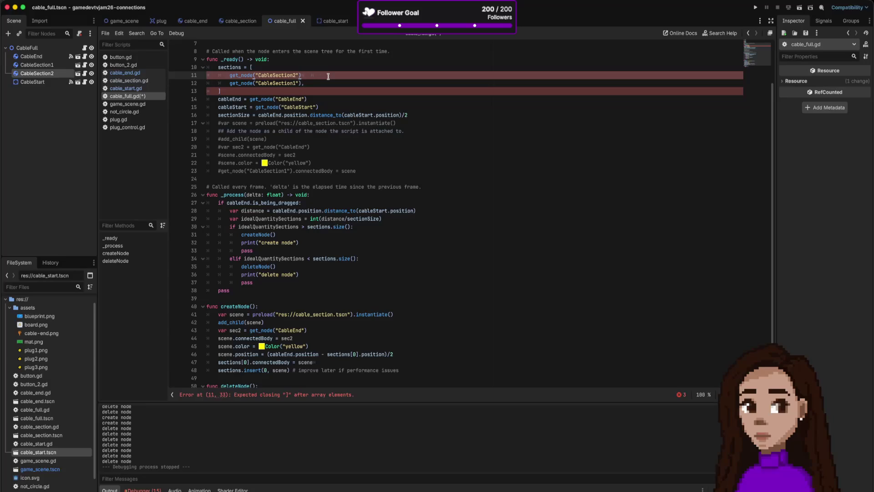
pyautogui.keyDown('shift'); pyautogui.click(329, 77); pyautogui.keyUp('shift')
pyautogui.write(',')
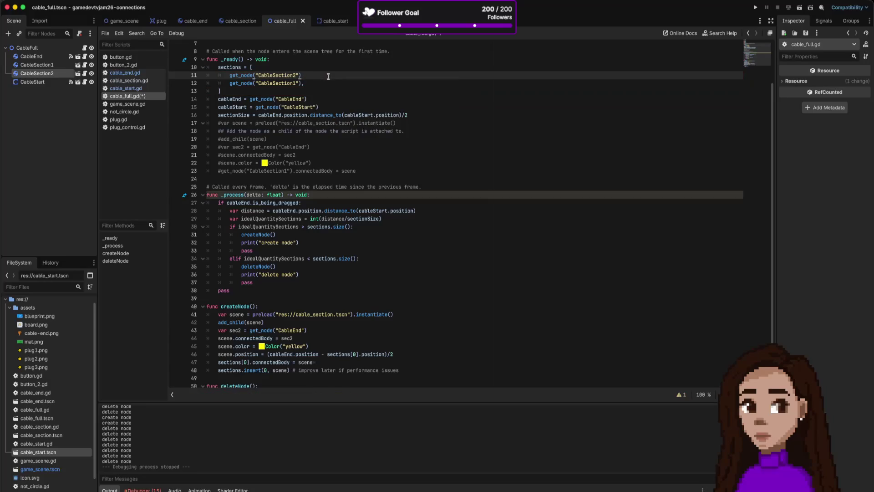
pyautogui.press('Escape')
pyautogui.press('Down')
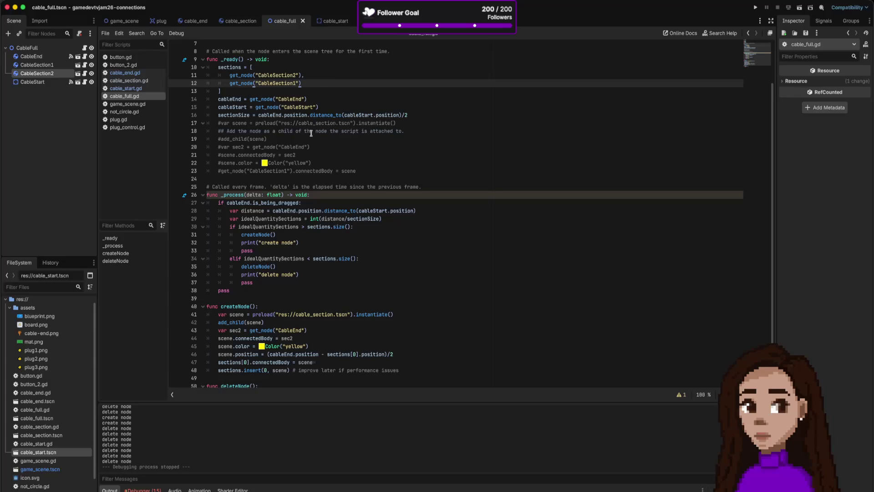
pyautogui.scroll(-3, 300, 157)
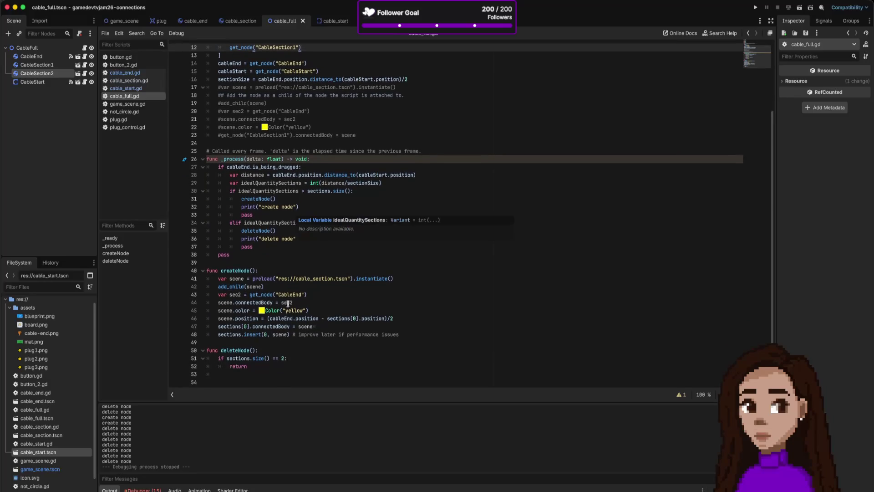
# Change line 47 to link sections[sections.size()-1] instead of sections[0]
pyautogui.click(245, 327)
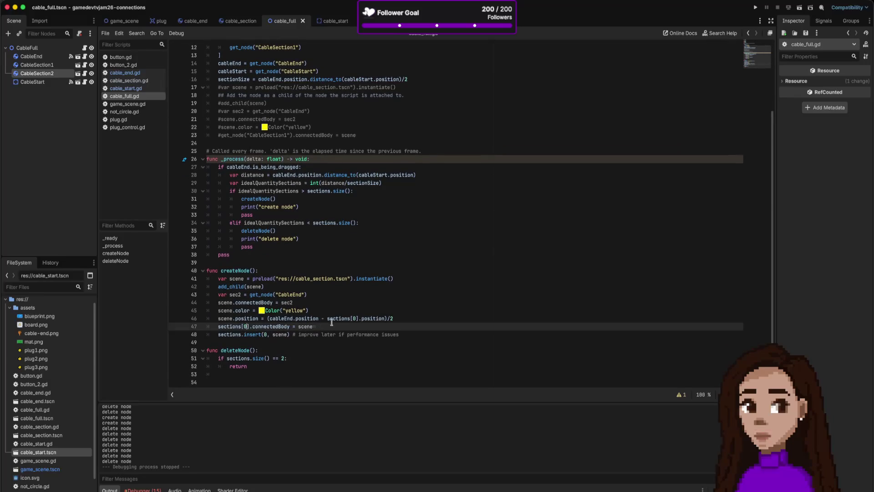
pyautogui.press('BackSpace')
pyautogui.write('secti')
pyautogui.write('on.siz')
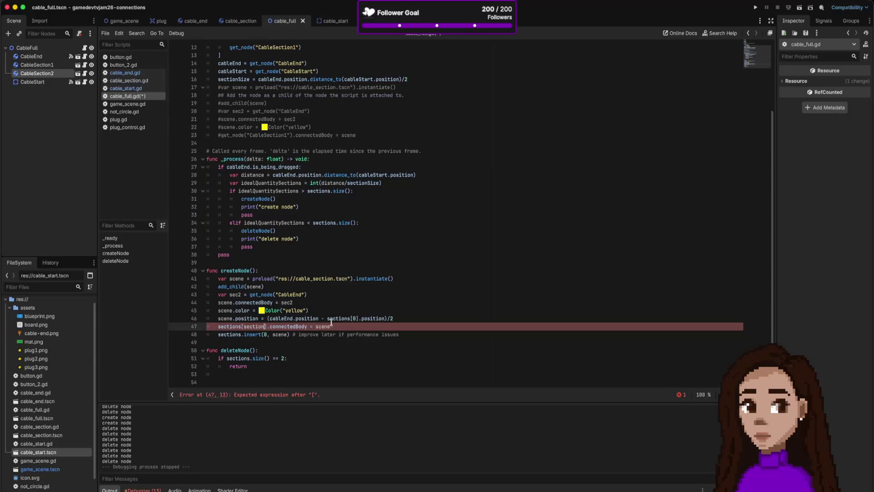
pyautogui.write('e(')
pyautogui.write(')-1')
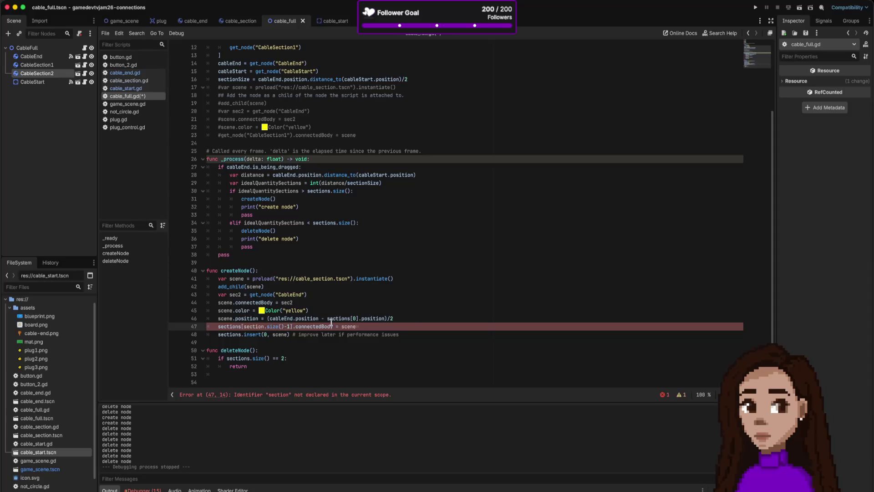
pyautogui.click(264, 327)
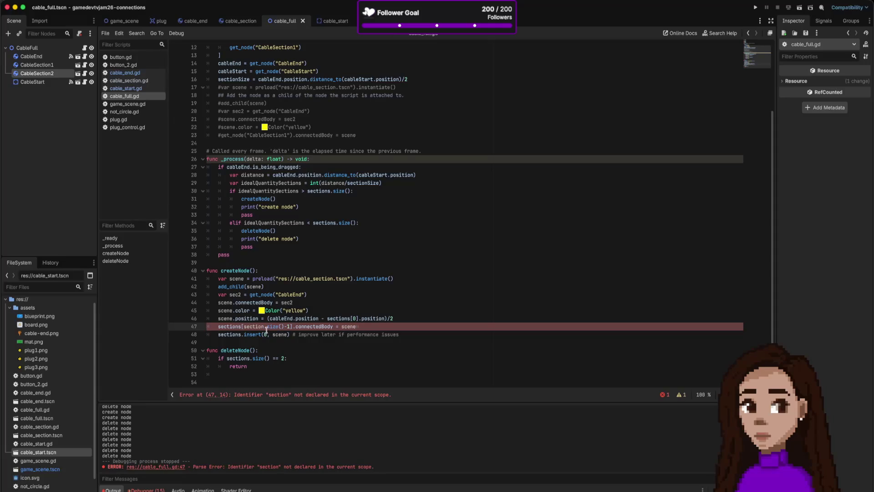
pyautogui.write('s')
# Replace sections.insert(0, scene) with sections.append(scene) on line 48
pyautogui.click(300, 334)
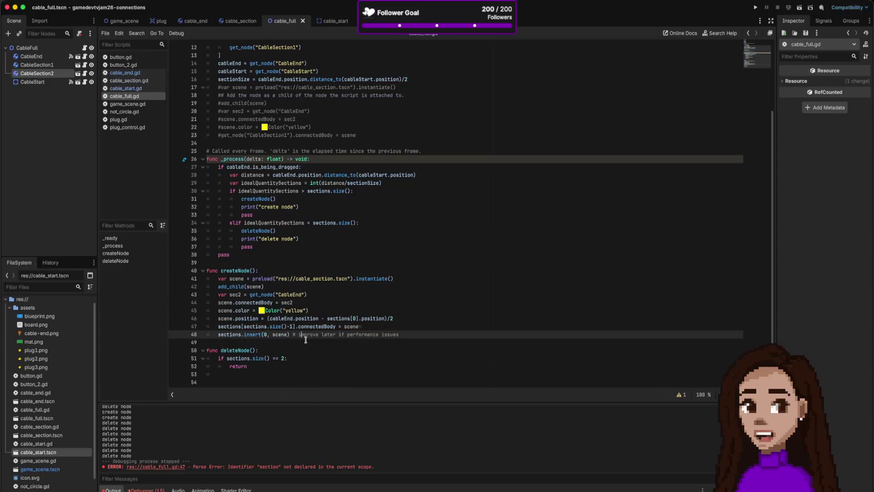
pyautogui.doubleClick(255, 335)
pyautogui.press('BackSpace')
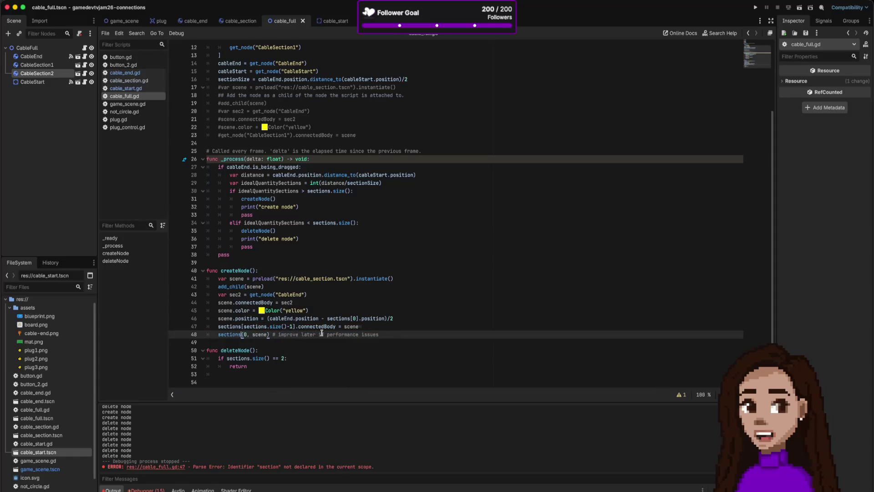
pyautogui.write('.app')
pyautogui.press('Return')
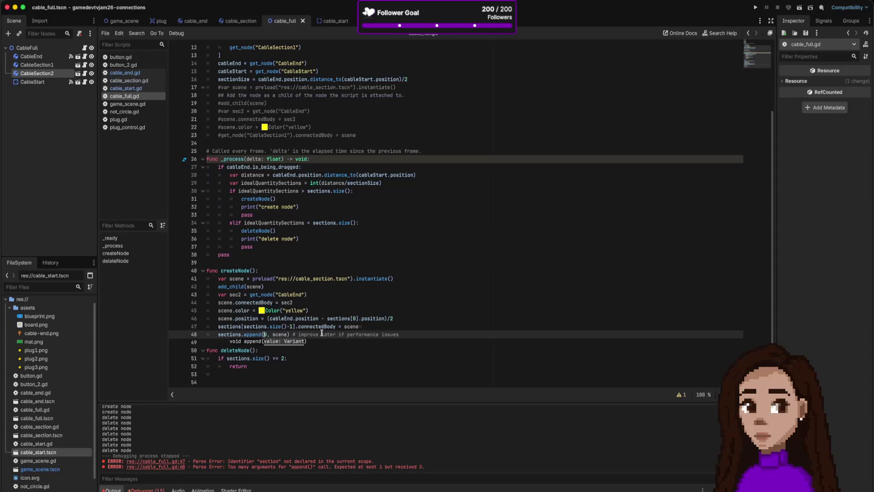
pyautogui.press('Delete')
pyautogui.press('Delete')
pyautogui.press('Delete')
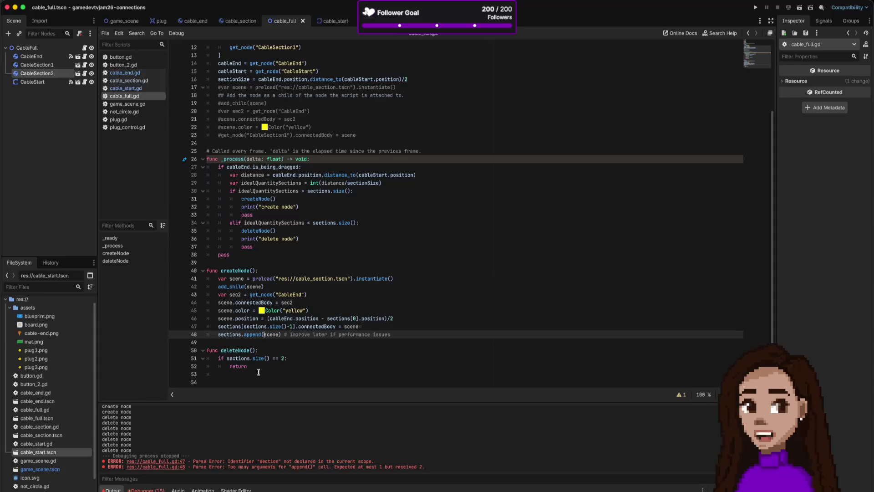
# Write sections.pop_back() on the empty line in deleteNode
pyautogui.scroll(-1, 234, 373)
pyautogui.click(236, 372)
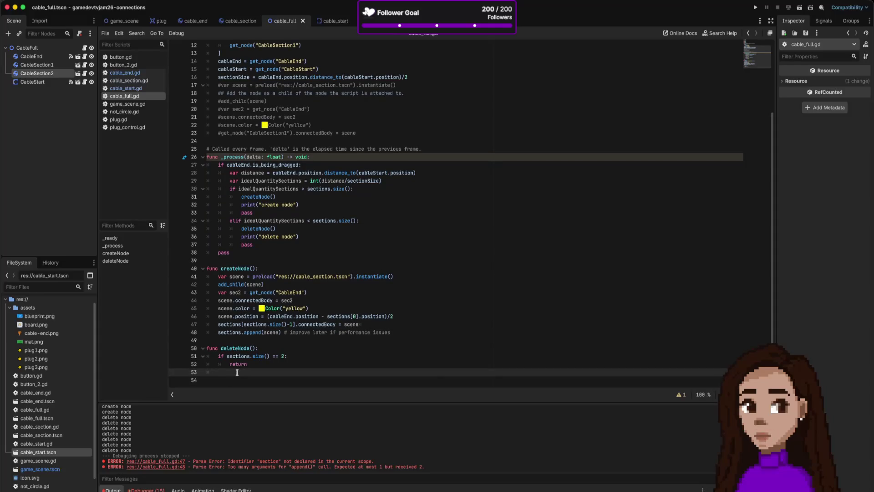
pyautogui.write('sectio')
pyautogui.press('Return')
pyautogui.write('sections.')
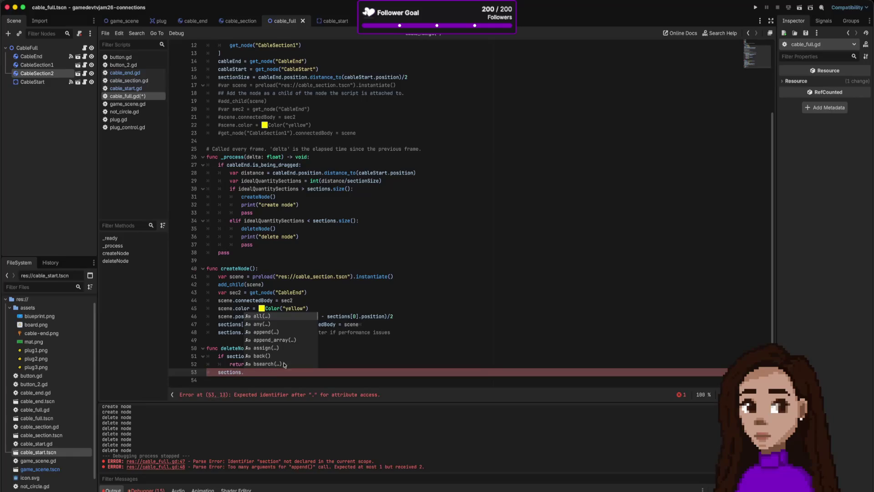
pyautogui.scroll(-12, 284, 362)
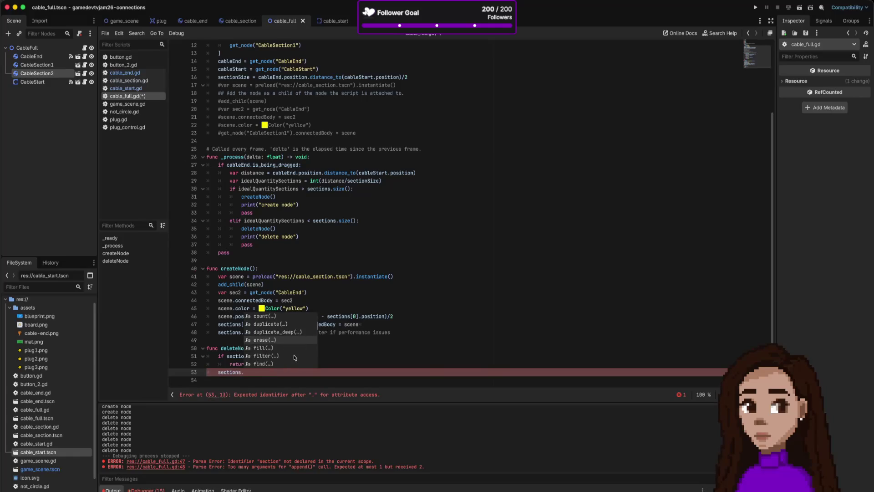
pyautogui.scroll(-3, 294, 357)
pyautogui.write('po')
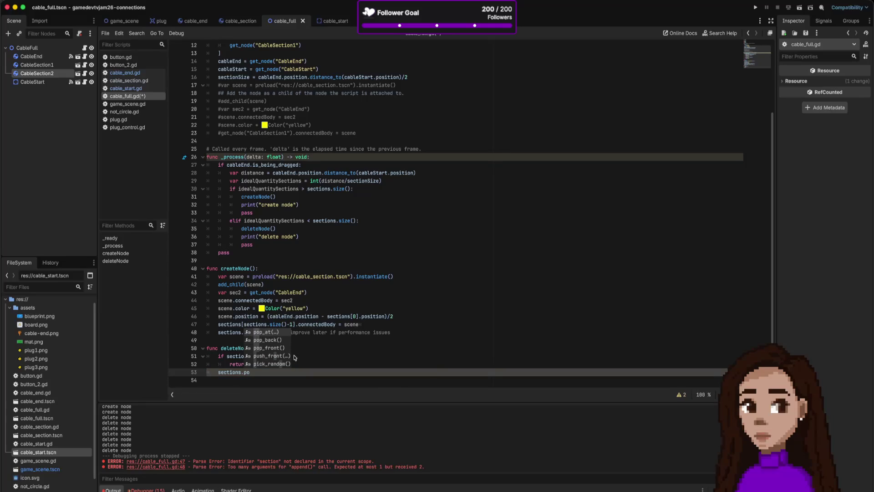
pyautogui.press('Down')
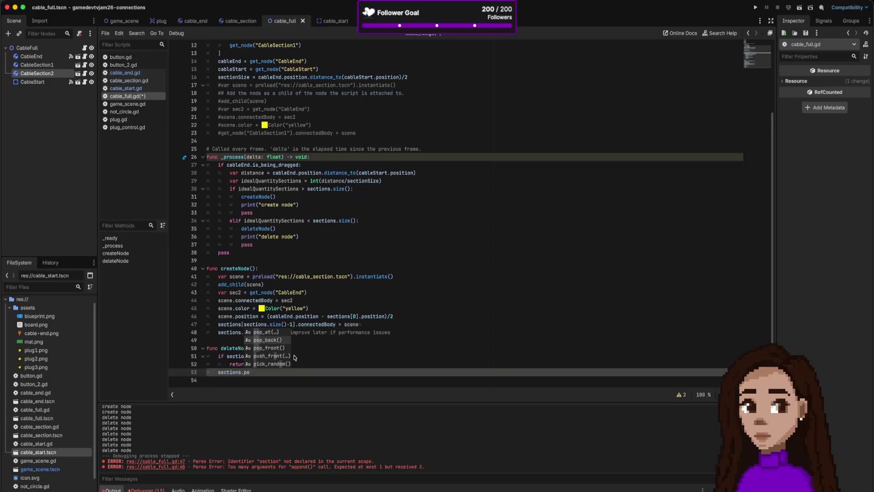
pyautogui.press('Return')
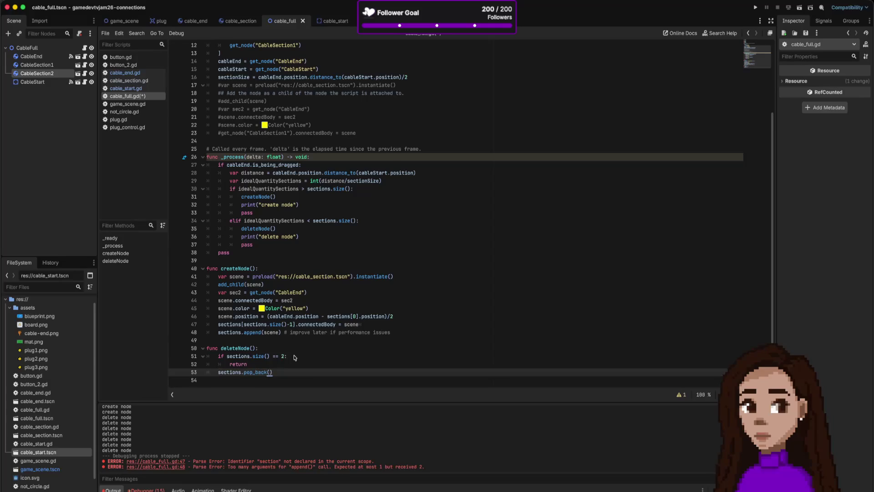
# Store the popped section in a variable: var deleted = sections.pop_back()
pyautogui.moveTo(254, 374)
pyautogui.press('Home')
pyautogui.write('var de;ete')
pyautogui.press('BackSpace')
pyautogui.press('BackSpace')
pyautogui.press('BackSpace')
pyautogui.write('leted =')
pyautogui.press('Down')
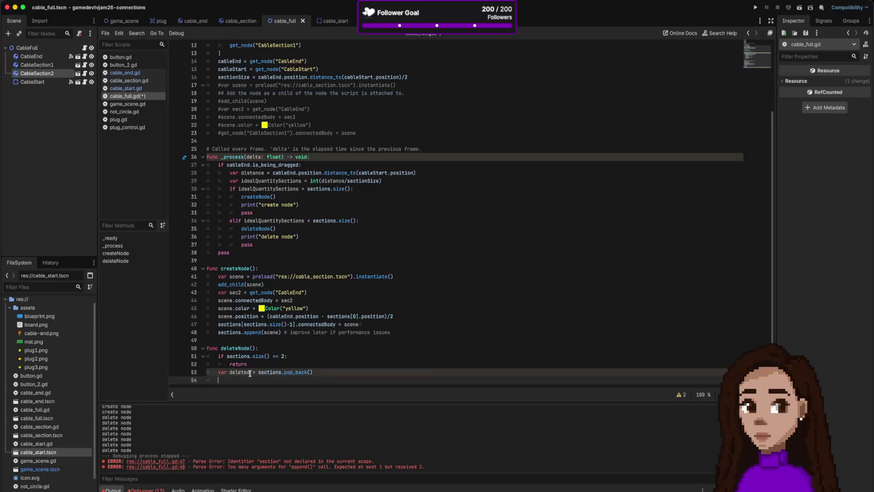
# Paste a copy of the connectedBody line into deleteNode and delete its scene value
pyautogui.scroll(-1, 264, 364)
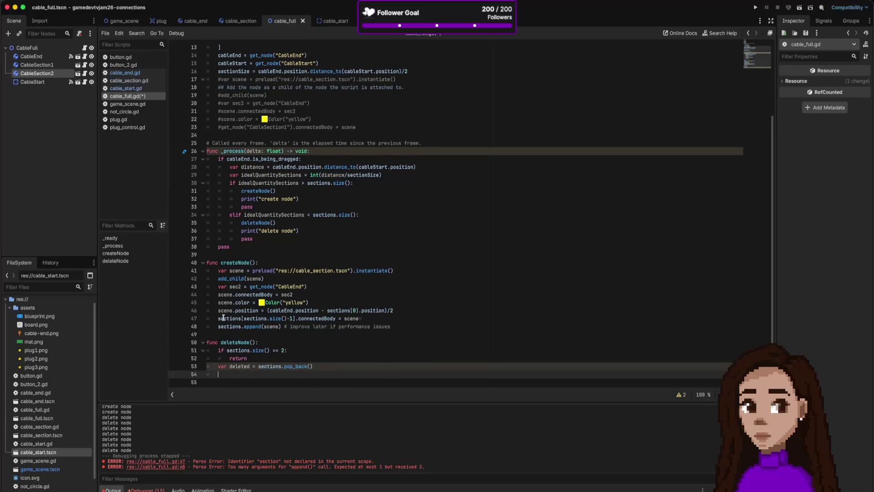
pyautogui.click(386, 313)
pyautogui.press('Down')
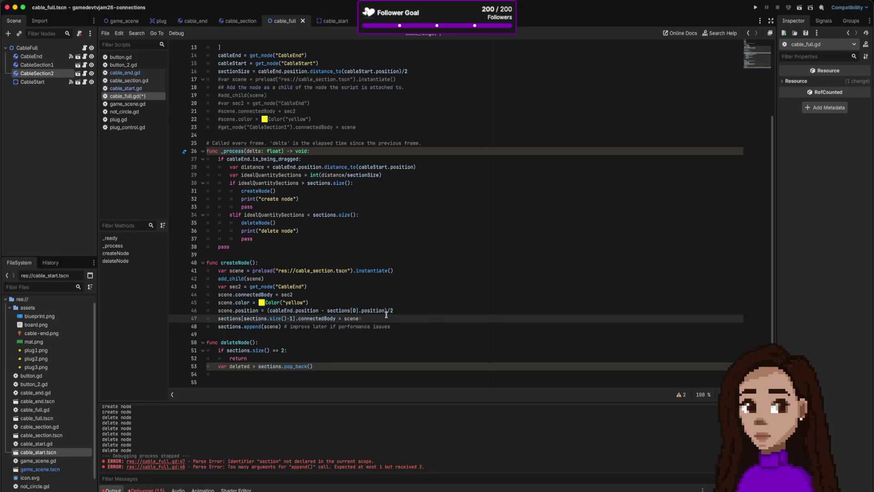
pyautogui.press('Down')
pyautogui.press('Down')
pyautogui.press('Down')
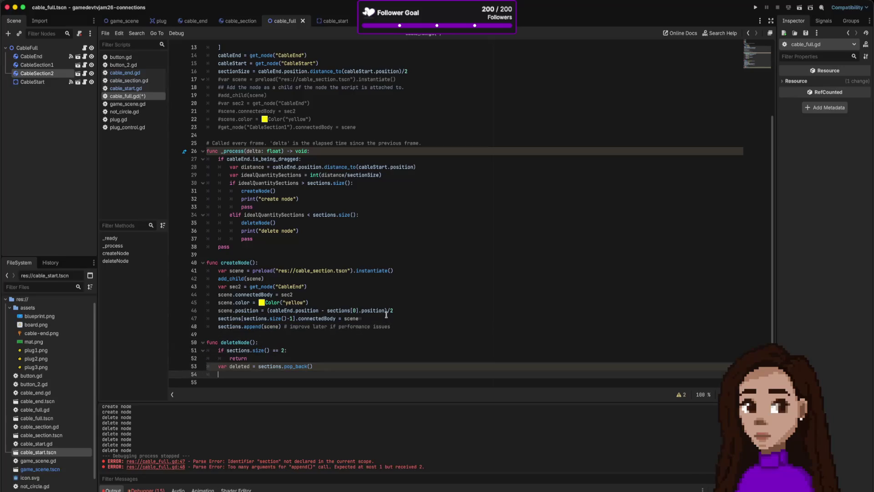
pyautogui.press('Down')
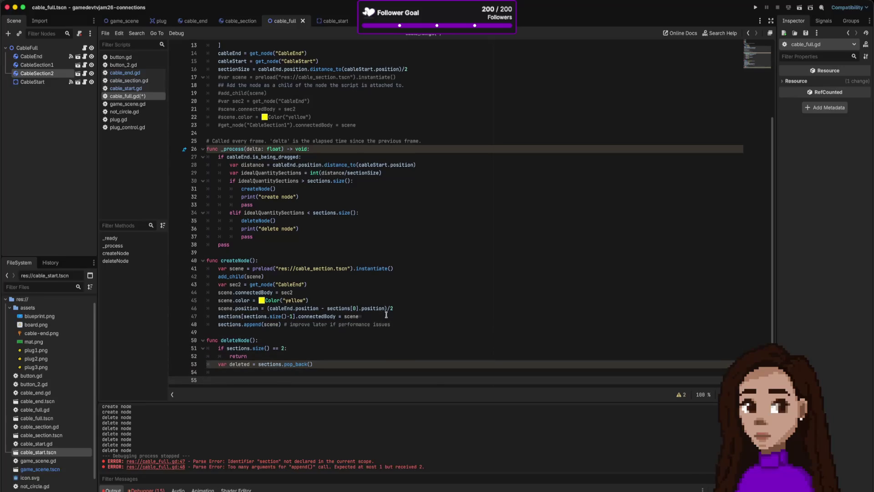
pyautogui.hotkey('ctrl', 'v')
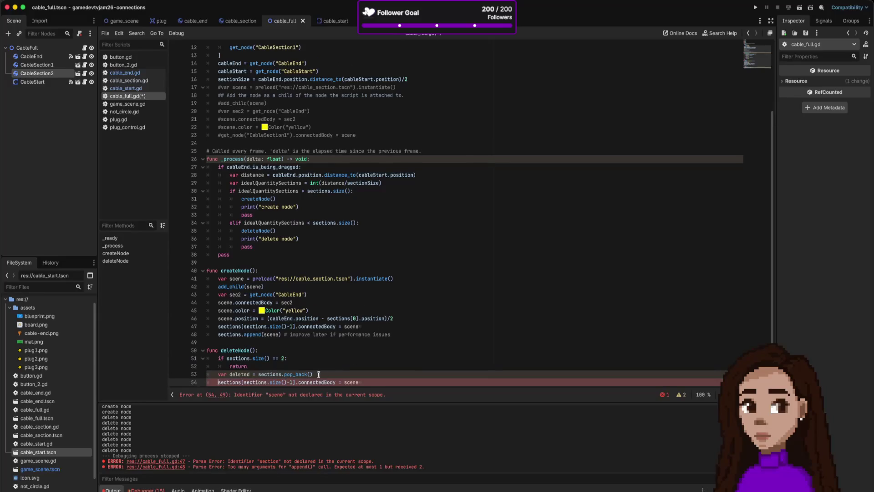
pyautogui.doubleClick(348, 382)
pyautogui.press('BackSpace')
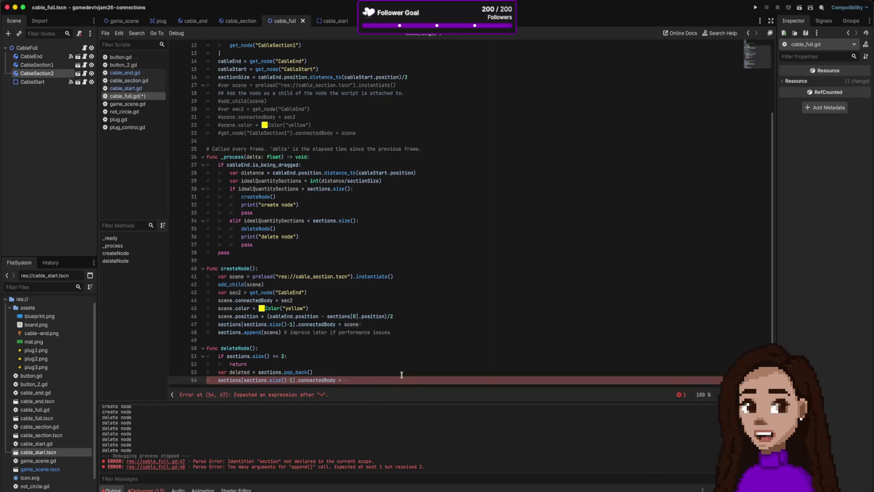
# Set that line's value to get_node("CableEnd") copied from line 43, and save the script
pyautogui.click(251, 292)
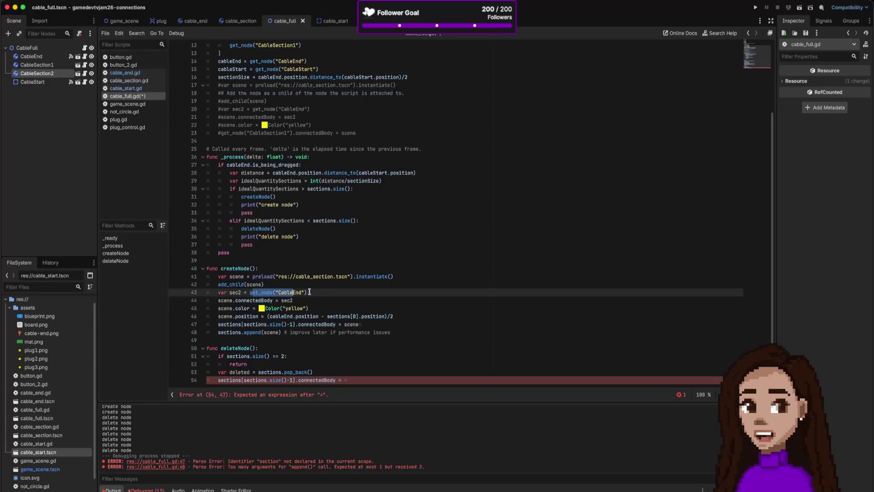
pyautogui.moveTo(249, 291); pyautogui.dragTo(307, 291)
pyautogui.hotkey('ctrl', 'c')
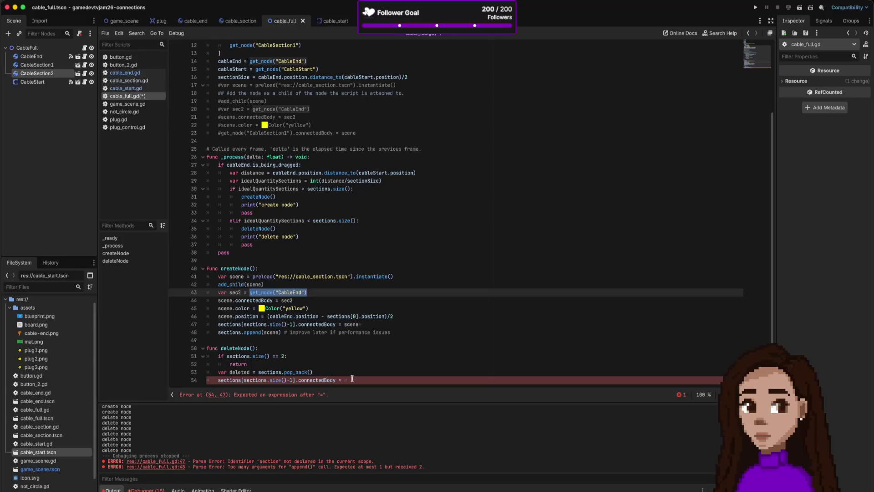
pyautogui.click(349, 379)
pyautogui.hotkey('ctrl', 'v')
pyautogui.hotkey('ctrl', 's')
pyautogui.scroll(-1, 401, 364)
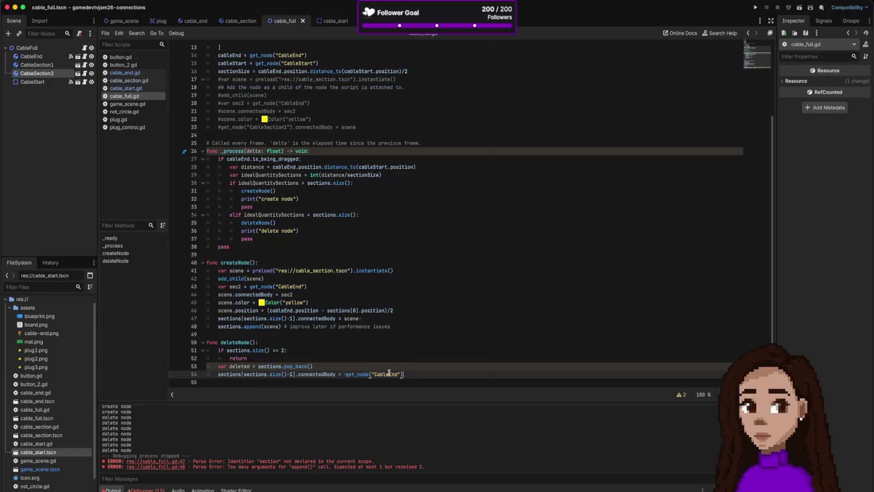
# Add deleted.destroy() on a new line after the CableEnd reconnection
pyautogui.press('Return')
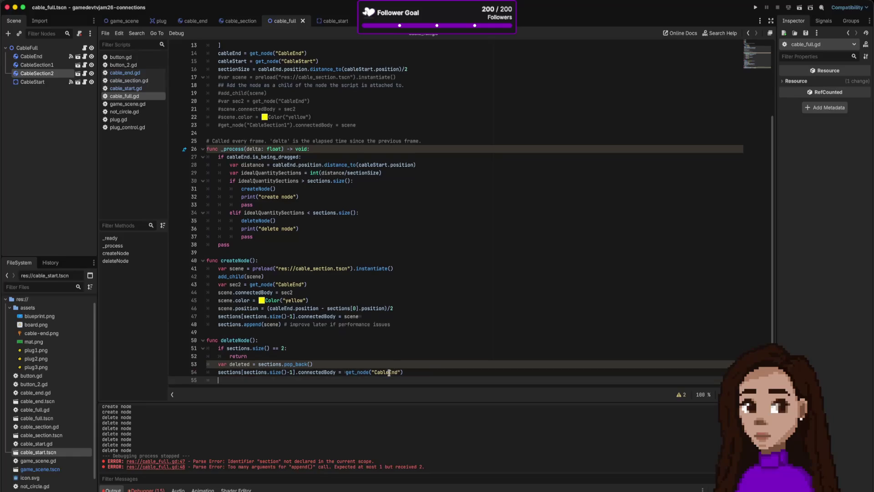
pyautogui.write('se')
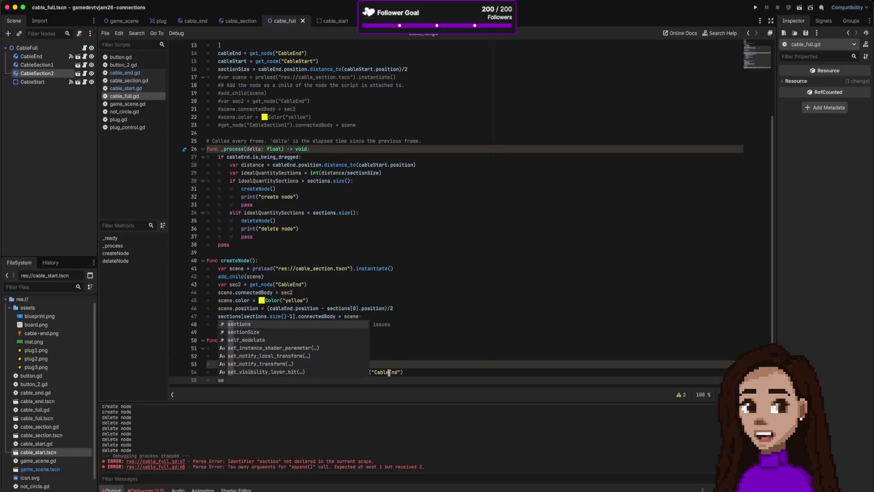
pyautogui.press('BackSpace')
pyautogui.press('BackSpace')
pyautogui.write('deleted.de')
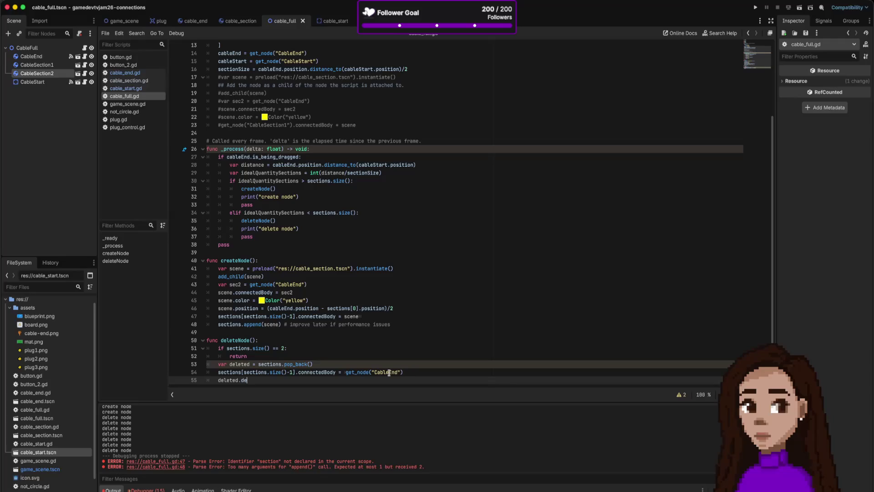
pyautogui.write('stroy(')
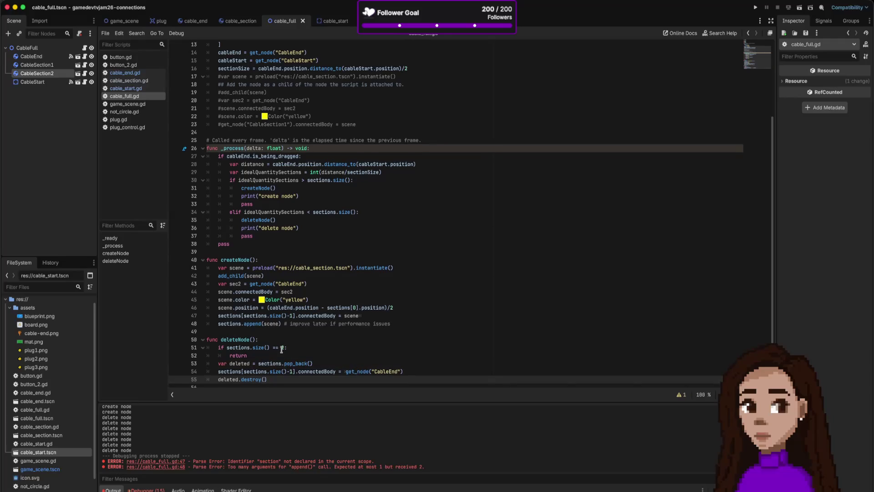
pyautogui.scroll(-1, 281, 349)
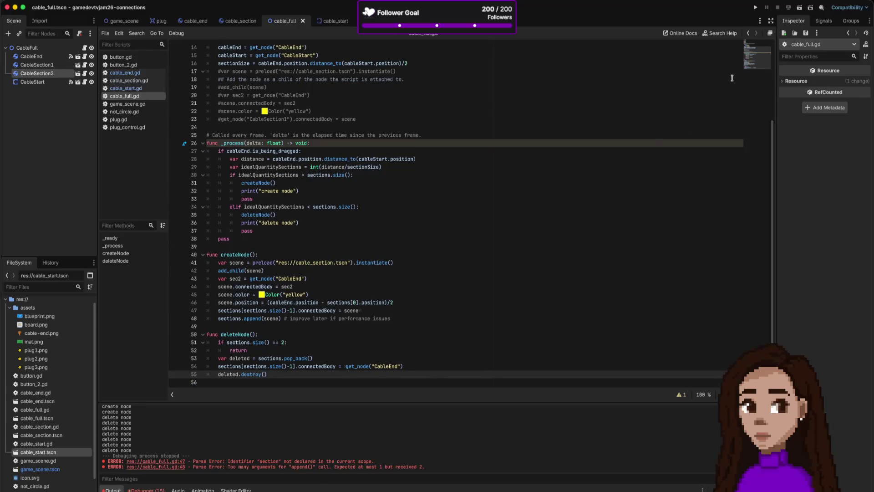
# Run the project and drag the cable plug, hitting the missing destroy() error at line 55
pyautogui.click(756, 9)
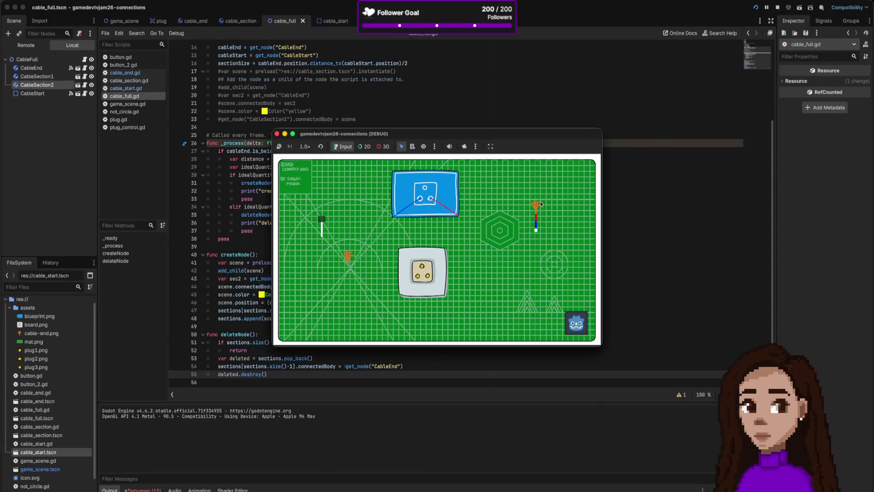
pyautogui.moveTo(541, 204)
pyautogui.mouseDown()
pyautogui.moveTo(534, 182)
pyautogui.moveTo(536, 200)
pyautogui.mouseUp()
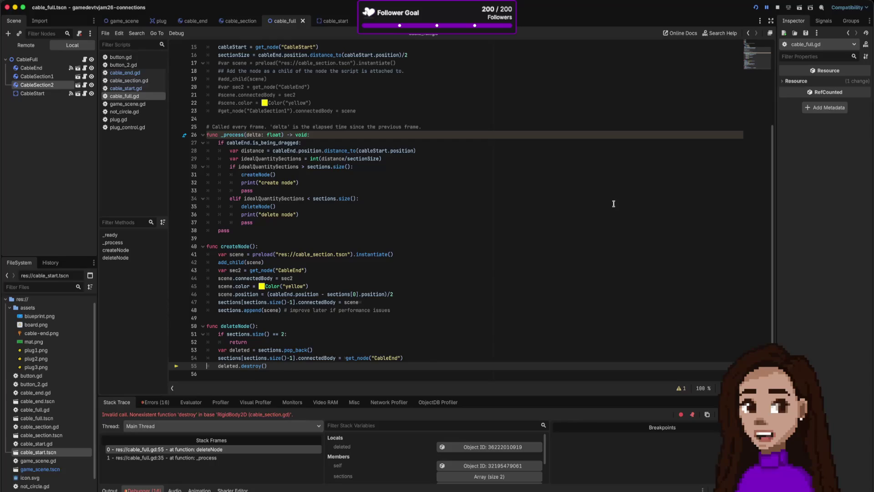
pyautogui.press('super+Tab')
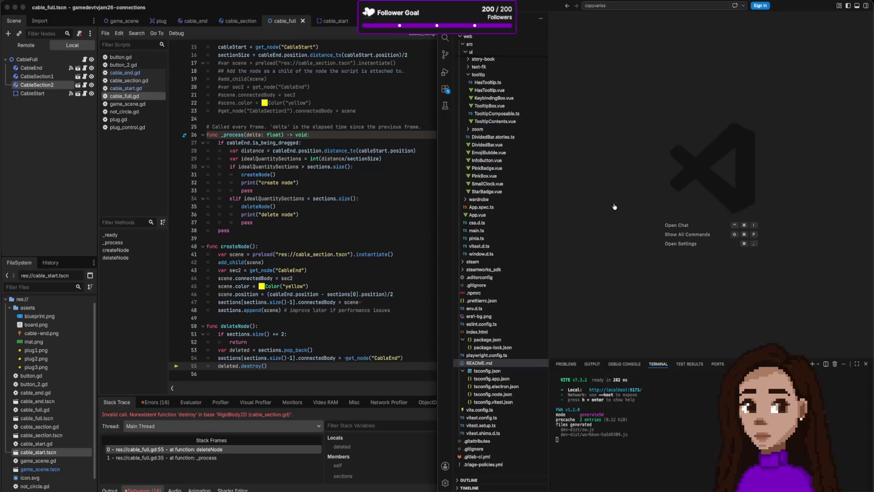
# Search DuckDuckGo for 'godot destroy instance' and highlight queue_free() in the answer
pyautogui.press('super+Tab')
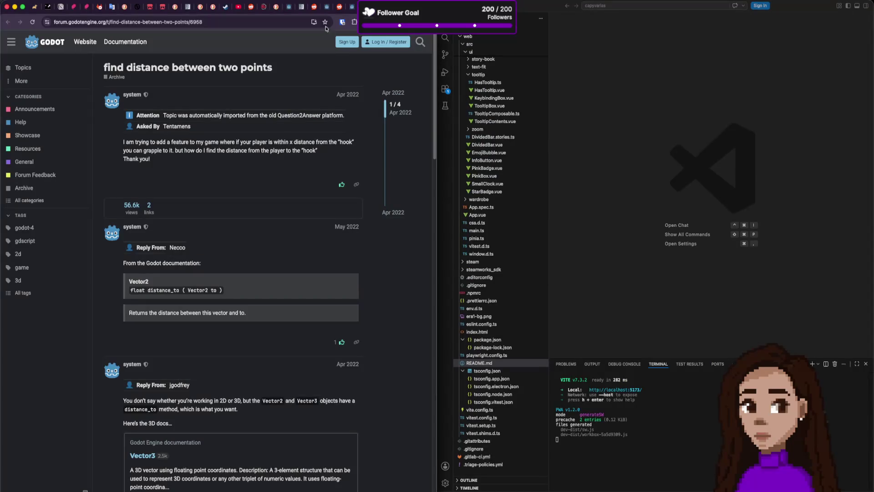
pyautogui.press('super+t')
pyautogui.write('go')
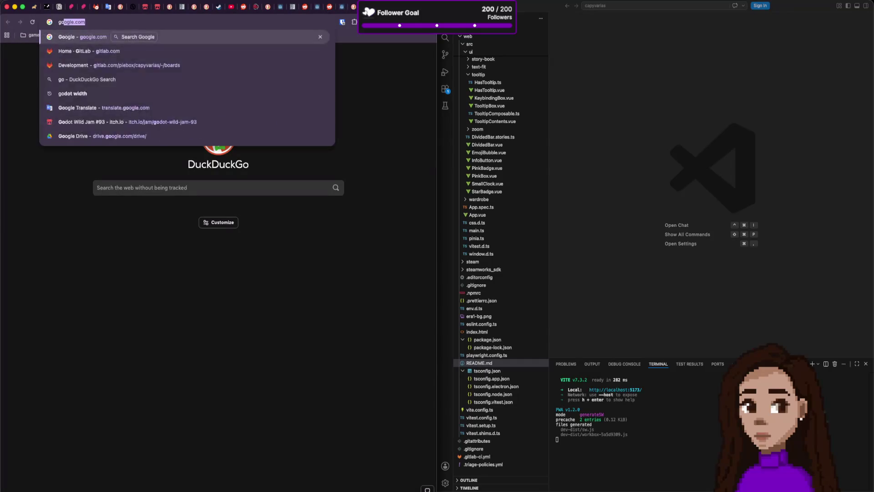
pyautogui.write('dot destroy ')
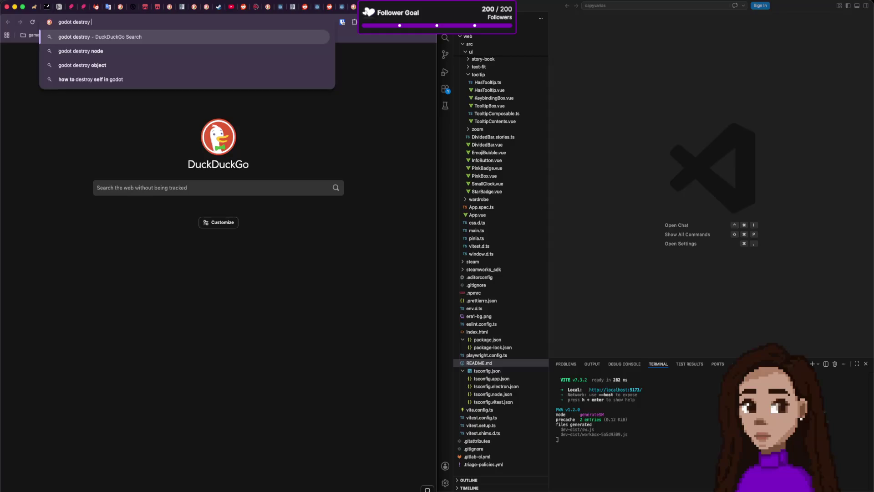
pyautogui.write('instance')
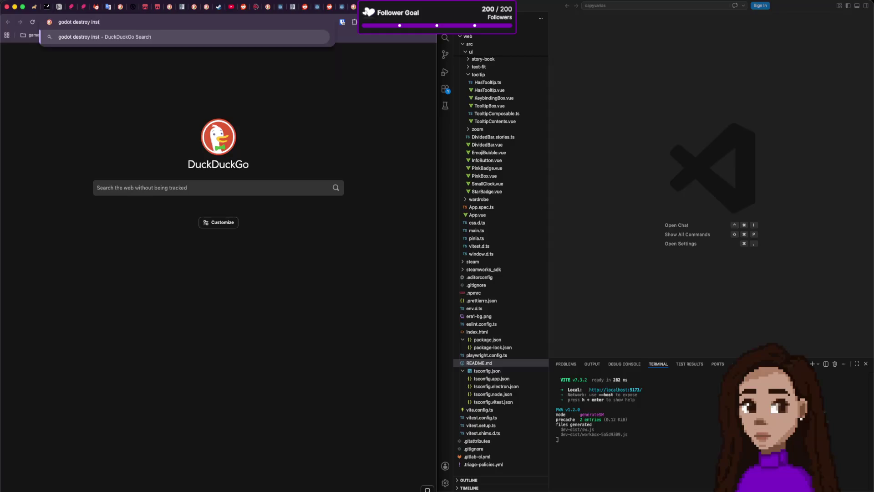
pyautogui.press('Return')
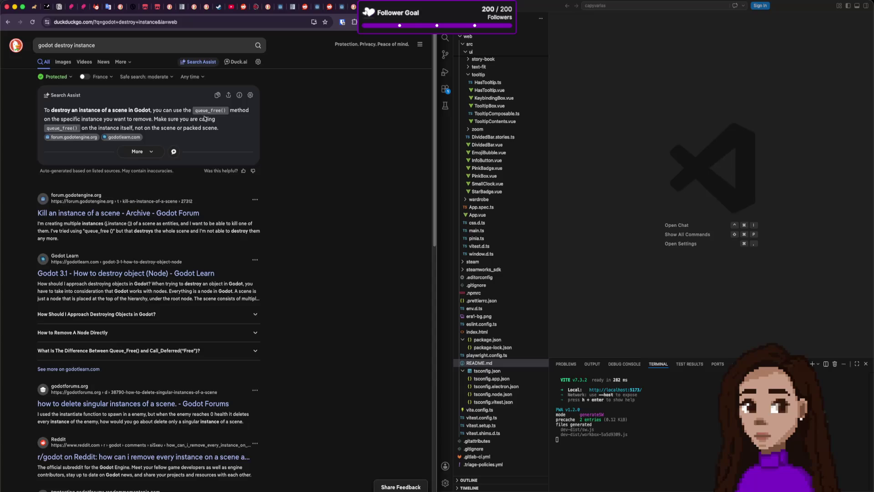
pyautogui.moveTo(228, 111); pyautogui.dragTo(194, 112)
pyautogui.click(559, 271)
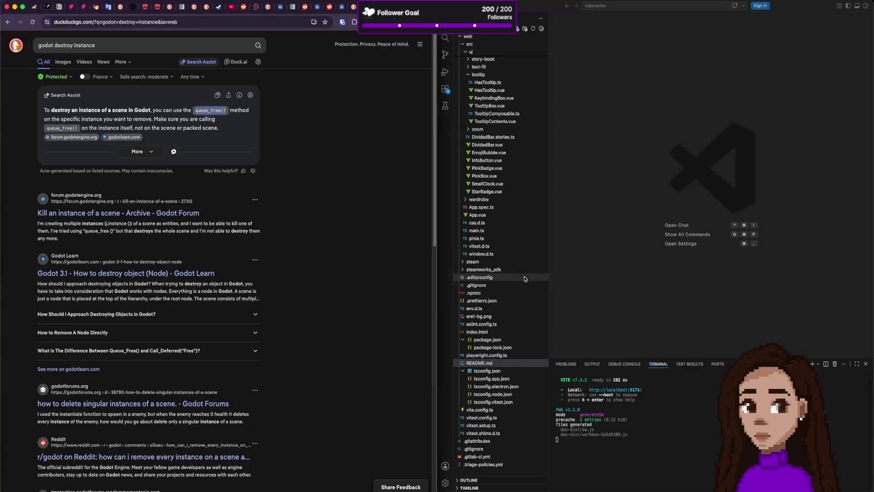
pyautogui.press('super+Tab')
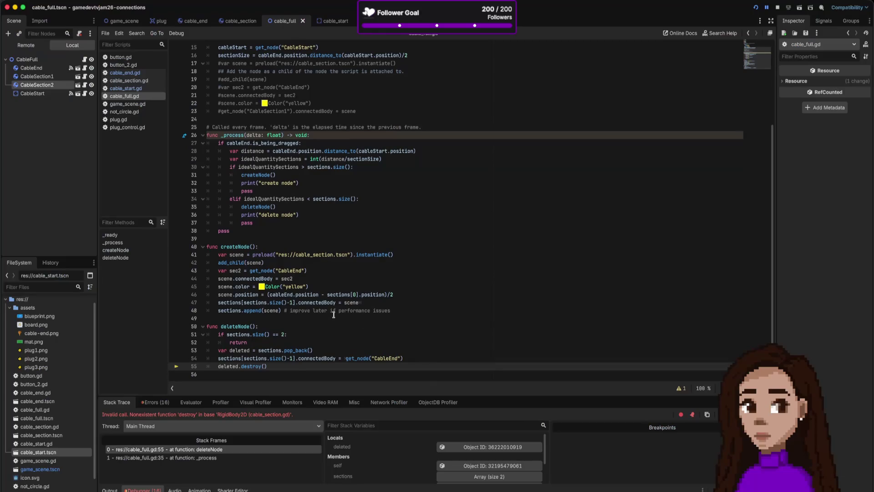
# Replace destroy with queue_free in deleted.destroy() on line 55
pyautogui.scroll(1, 246, 367)
pyautogui.doubleClick(242, 373)
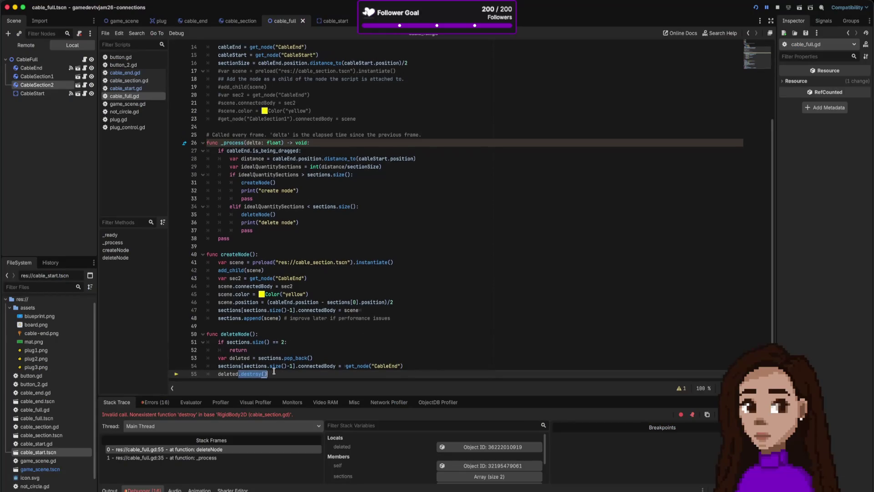
pyautogui.write('queue_free')
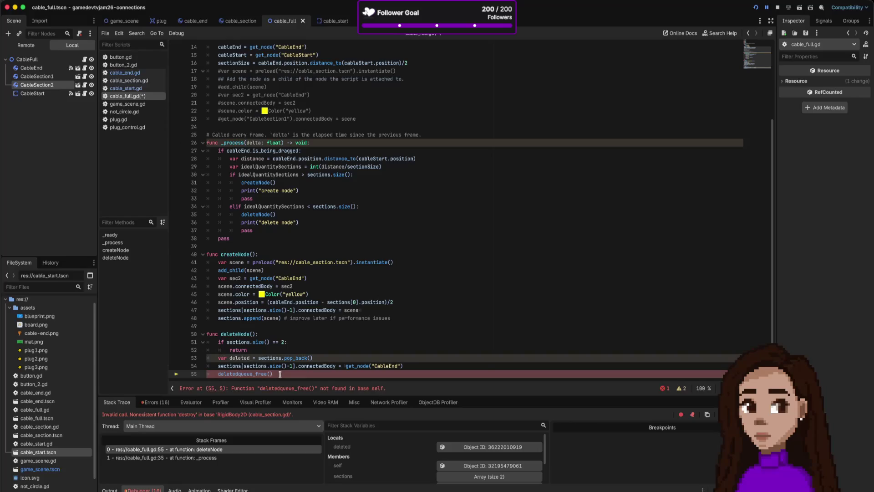
# Run the game, stretch and shorten the cable by dragging its end, then stop the run
pyautogui.click(756, 7)
pyautogui.moveTo(536, 206)
pyautogui.mouseDown()
pyautogui.moveTo(537, 192)
pyautogui.moveTo(543, 241)
pyautogui.moveTo(546, 235)
pyautogui.moveTo(507, 215)
pyautogui.moveTo(537, 204)
pyautogui.moveTo(518, 223)
pyautogui.mouseUp()
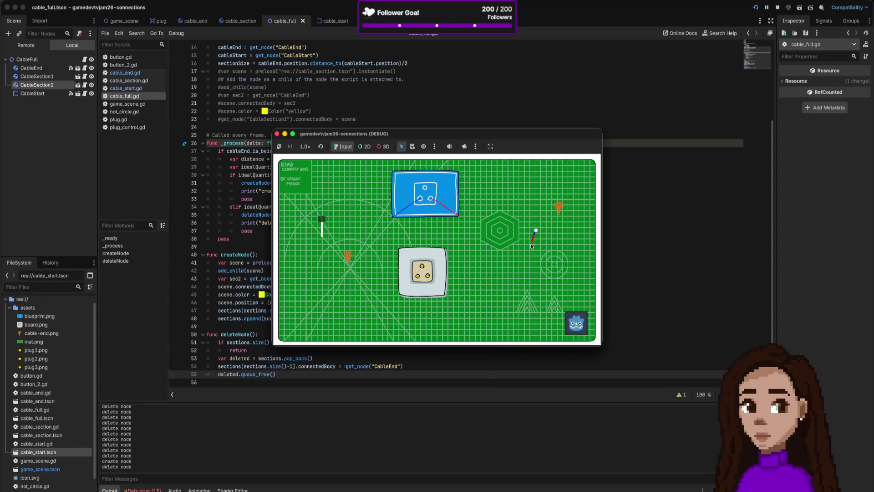
pyautogui.moveTo(559, 212)
pyautogui.mouseDown()
pyautogui.moveTo(543, 225)
pyautogui.moveTo(523, 207)
pyautogui.moveTo(546, 207)
pyautogui.moveTo(514, 194)
pyautogui.moveTo(528, 204)
pyautogui.moveTo(528, 193)
pyautogui.moveTo(530, 213)
pyautogui.moveTo(513, 214)
pyautogui.moveTo(530, 223)
pyautogui.moveTo(564, 198)
pyautogui.moveTo(531, 224)
pyautogui.mouseUp()
pyautogui.moveTo(528, 213); pyautogui.dragTo(550, 215)
pyautogui.click(277, 135)
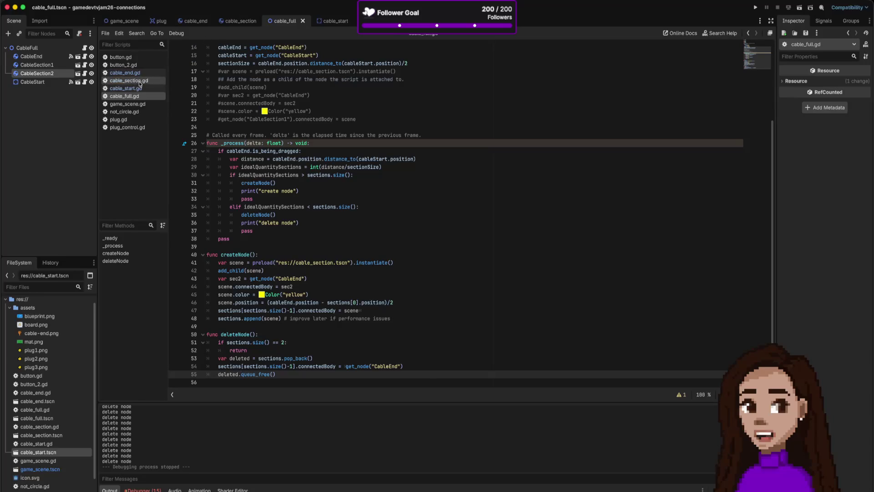
# In cable_section.gd, make an empty first line inside updatePin's if block
pyautogui.click(140, 81)
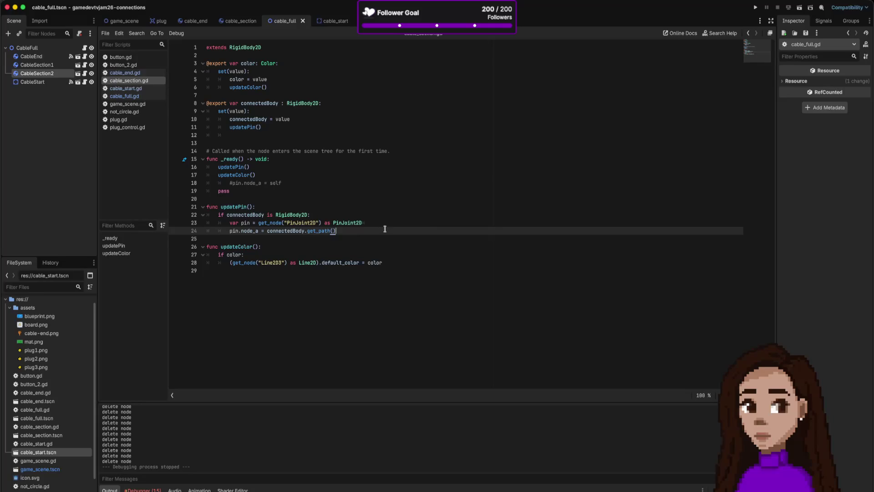
pyautogui.press('Up')
pyautogui.press('Up')
pyautogui.press('Return')
pyautogui.write('conso')
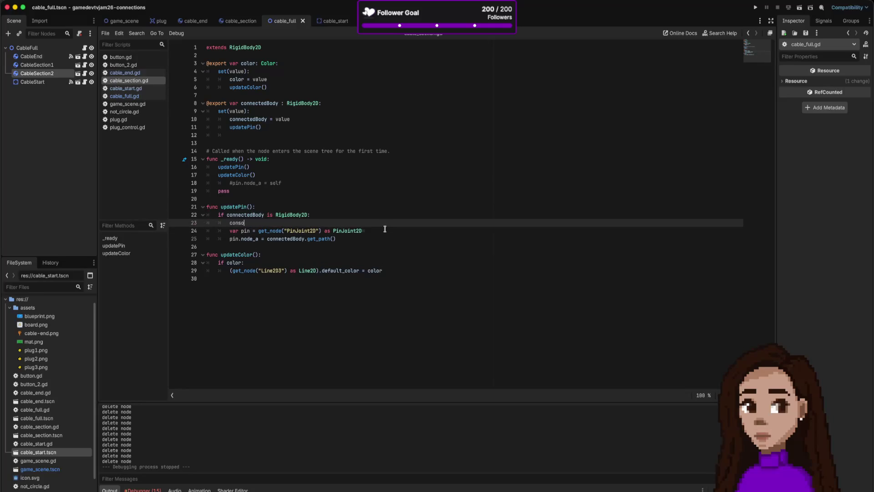
pyautogui.write('le.')
pyautogui.press('Return')
pyautogui.press('Up')
pyautogui.press('Home')
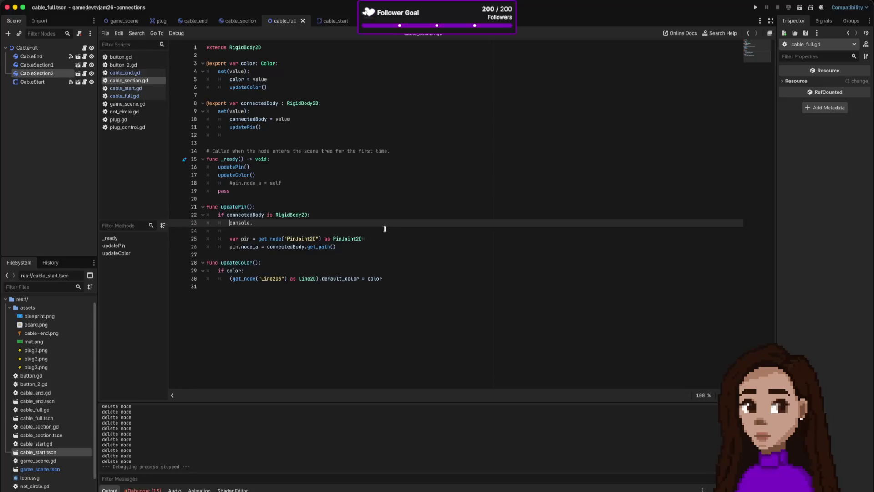
pyautogui.hotkey('shift', 'Down')
pyautogui.press('Delete')
# Add print("updating pin", color, " with ", connectedBody) there and run the game
pyautogui.write('print')
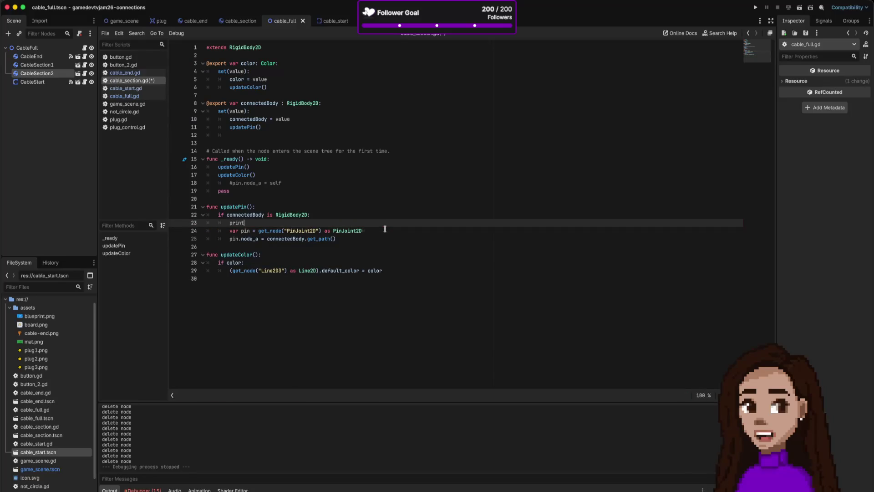
pyautogui.write('("updatin')
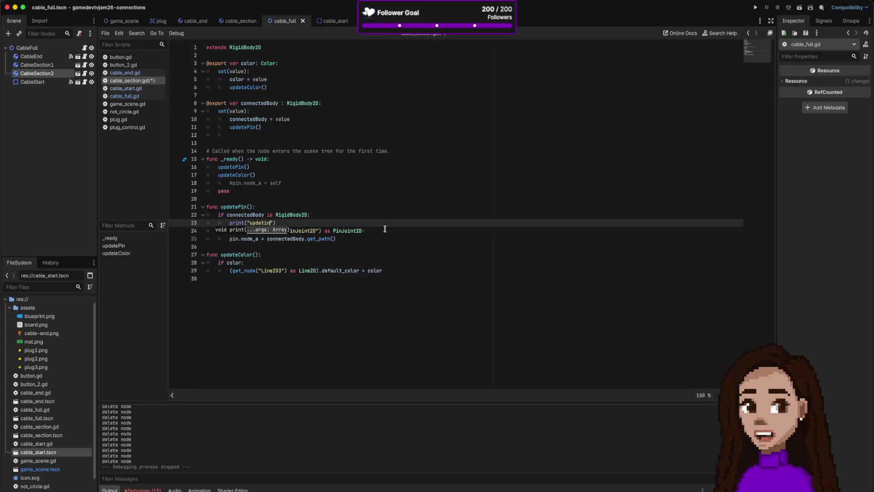
pyautogui.write('g pin"')
pyautogui.write(')')
pyautogui.write('+')
pyautogui.press('BackSpace')
pyautogui.press('BackSpace')
pyautogui.press('BackSpace')
pyautogui.write(', color, ')
pyautogui.write('" with')
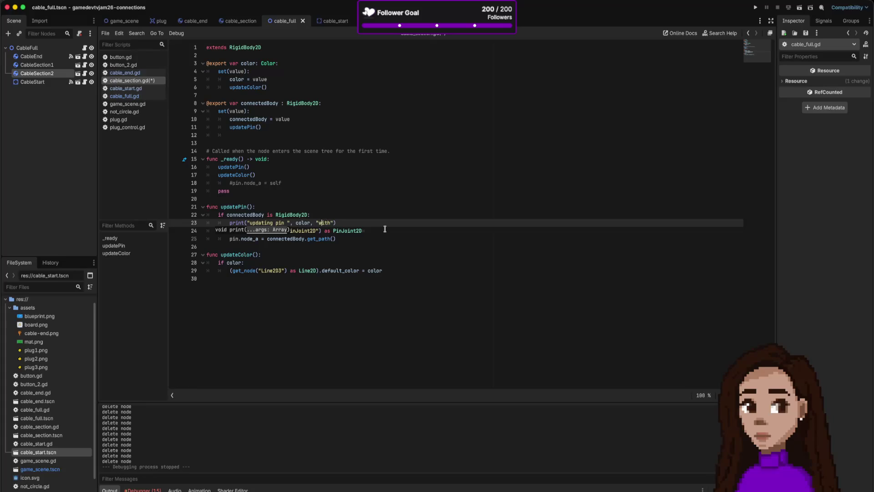
pyautogui.write(' ",')
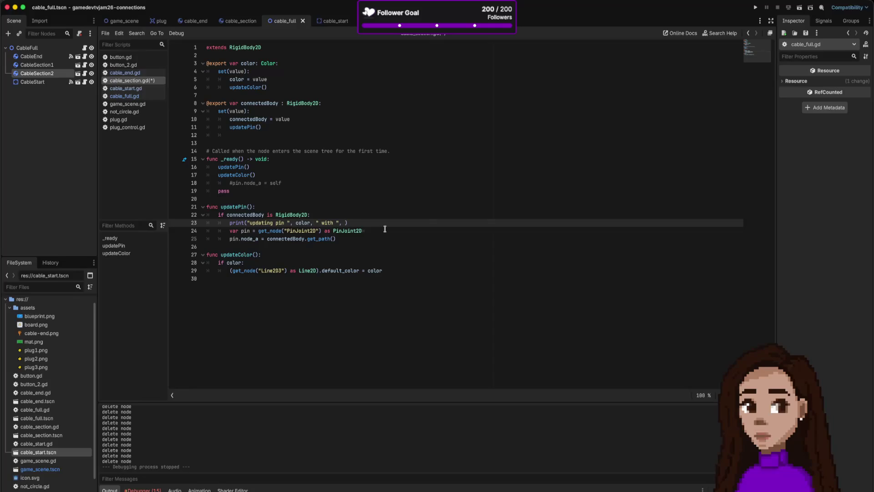
pyautogui.write(' connected')
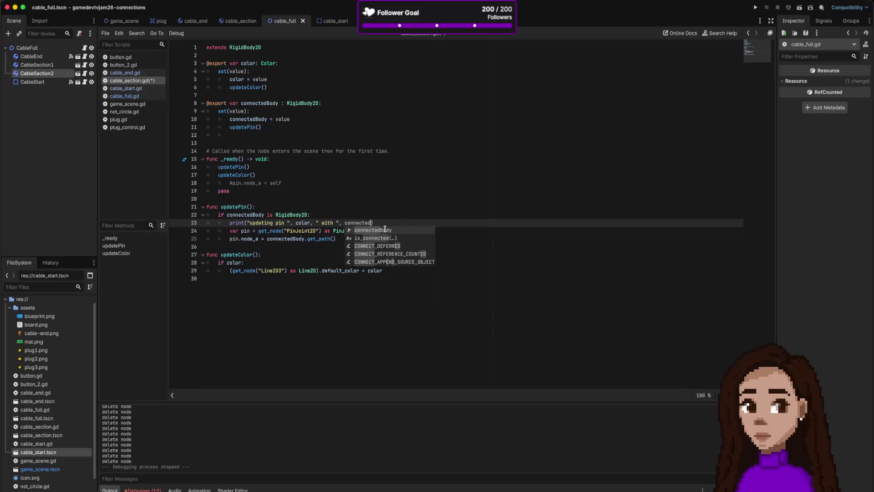
pyautogui.press('Return')
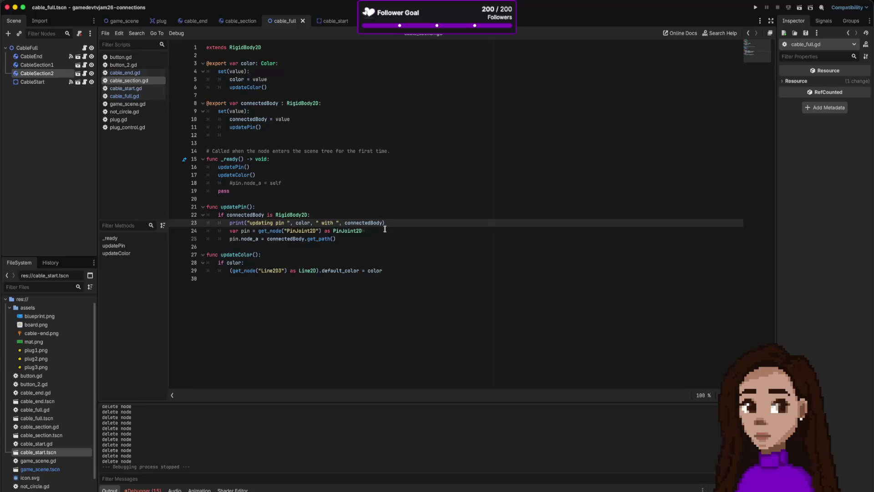
pyautogui.click(756, 8)
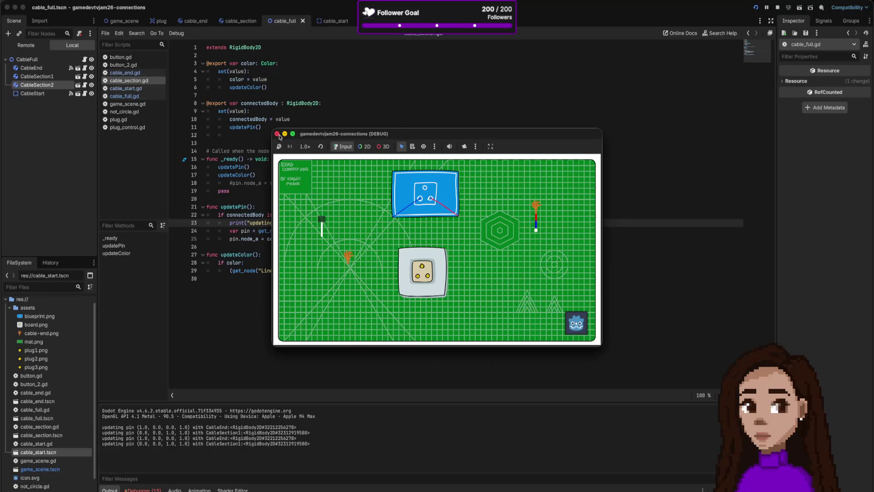
# Print self instead of color in the pin message, then rerun and move the cable plug
pyautogui.click(278, 135)
pyautogui.doubleClick(303, 223)
pyautogui.write('s')
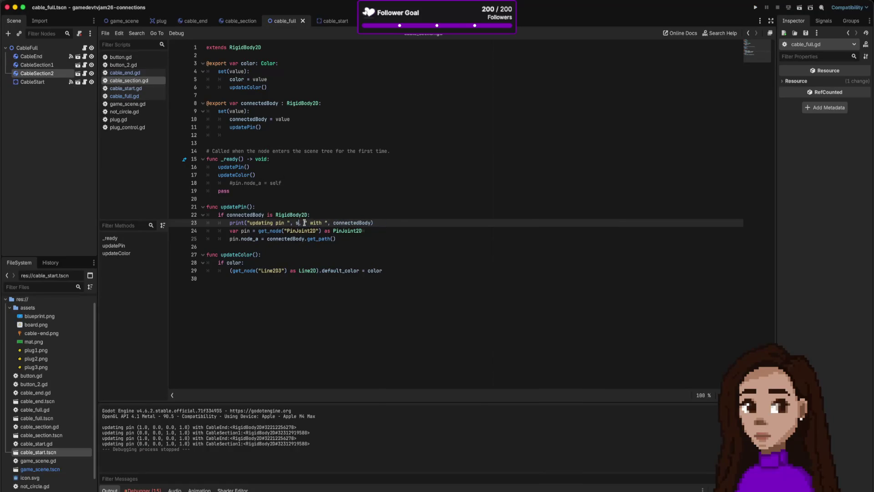
pyautogui.write('elf')
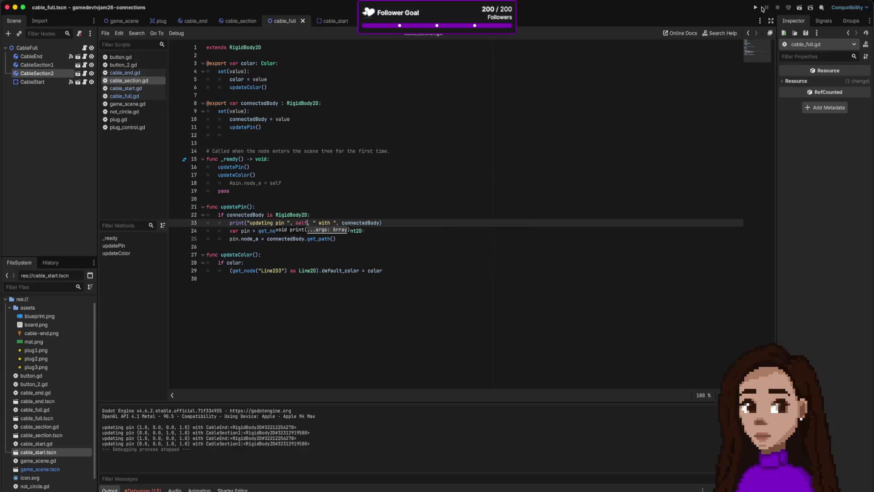
pyautogui.click(756, 8)
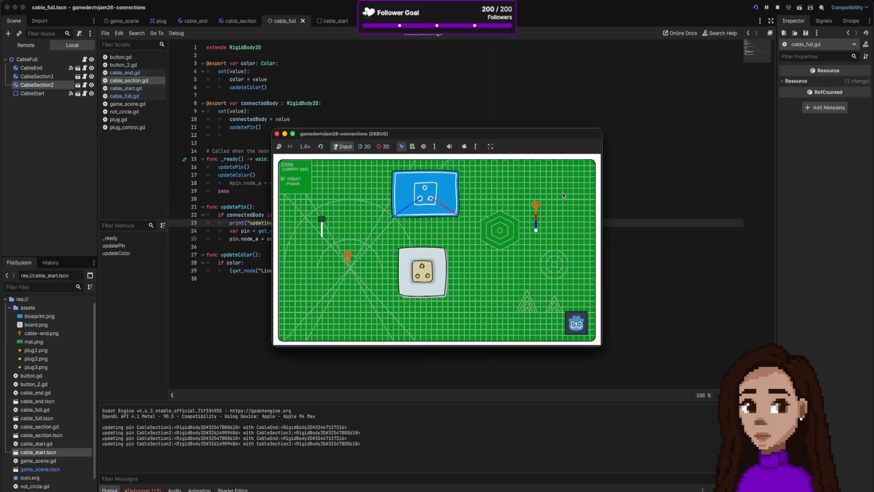
pyautogui.moveTo(536, 204); pyautogui.dragTo(534, 199)
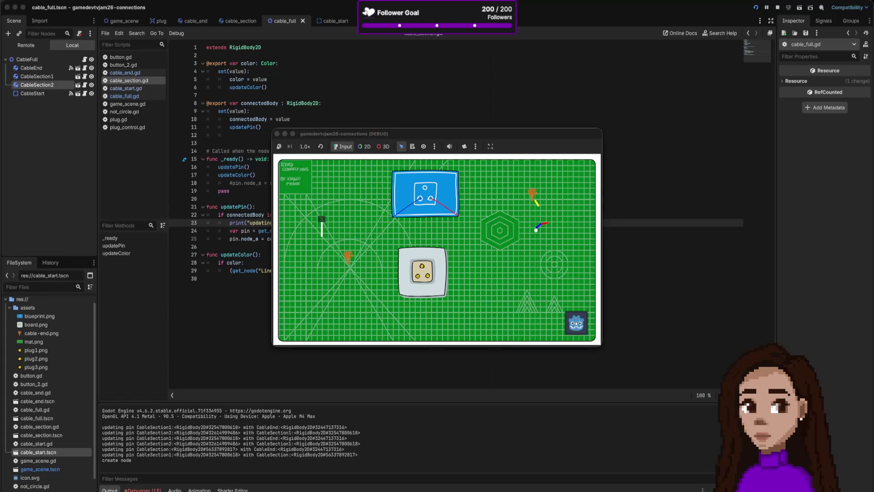
# Switch to the browser showing the 'godot destroy instance' results
pyautogui.press('super+Tab')
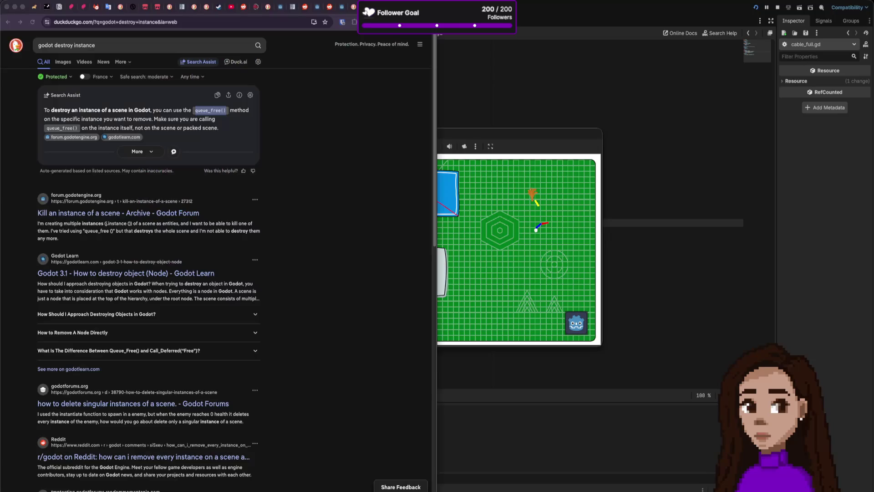